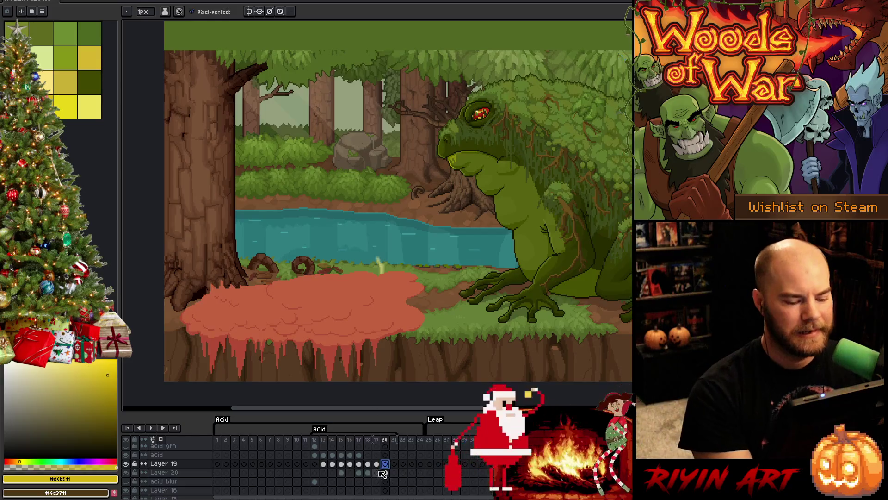
Compare frames 19 and 20, then clear and select Layer 19's cel at frame 20.
{"action": "key", "text": "Right"}
{"action": "key", "text": "Left"}
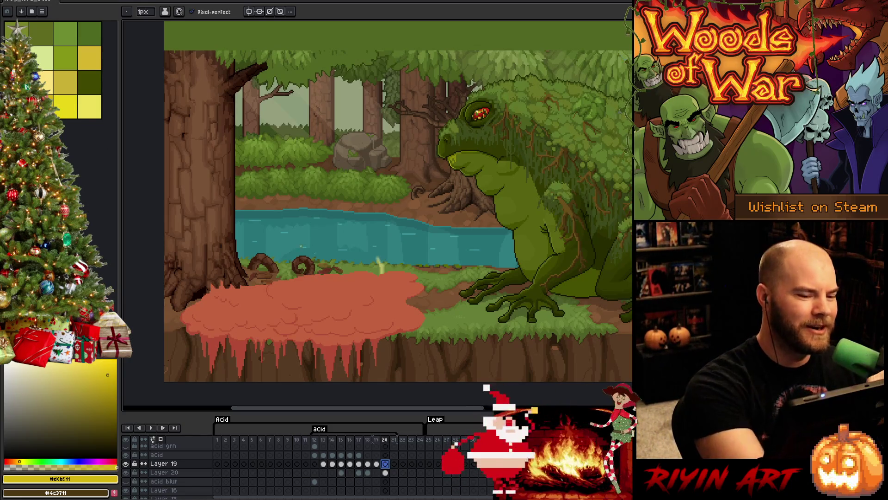
{"action": "mouse_move", "coordinate": [397, 328]}
{"action": "left_mouse_down"}
{"action": "mouse_move", "coordinate": [406, 293]}
{"action": "mouse_move", "coordinate": [410, 306]}
{"action": "left_mouse_up"}
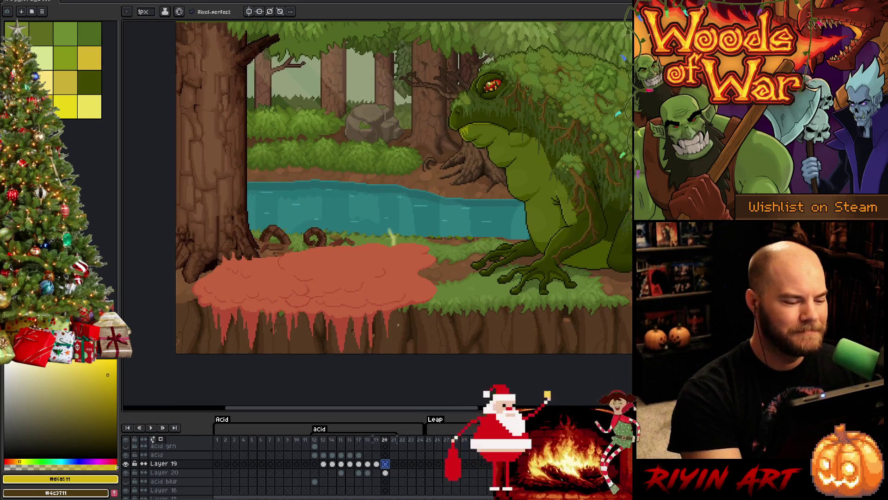
{"action": "key", "text": "Delete"}
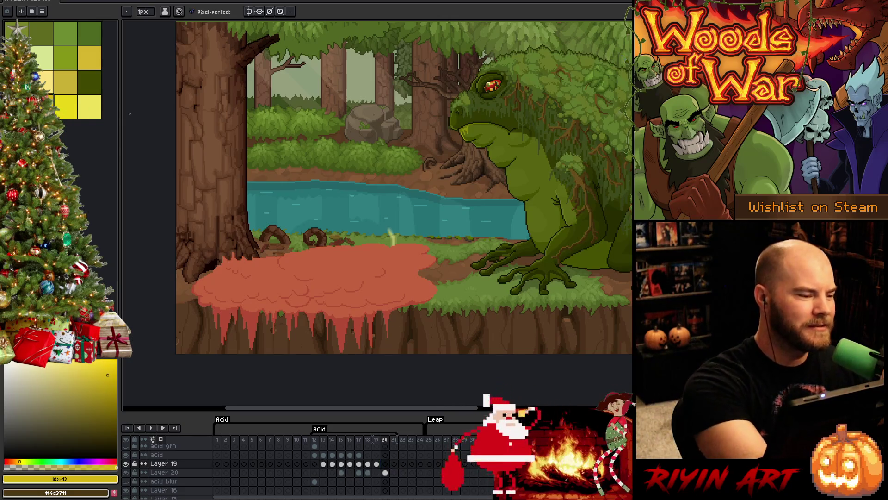
{"action": "left_click", "coordinate": [385, 464]}
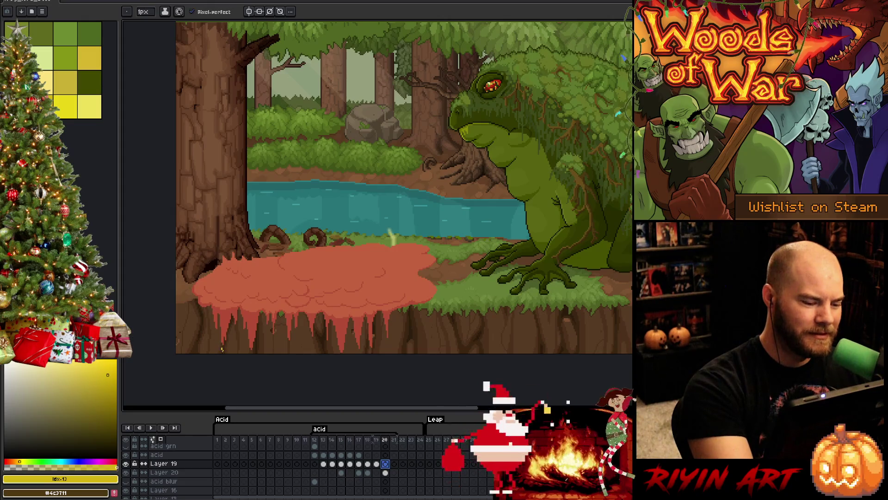
Draw a yellow zigzag outline along the pool's drips, undoing stray strokes at the right edge.
{"action": "mouse_move", "coordinate": [225, 343]}
{"action": "left_mouse_down"}
{"action": "mouse_move", "coordinate": [240, 320]}
{"action": "mouse_move", "coordinate": [256, 340]}
{"action": "left_mouse_up"}
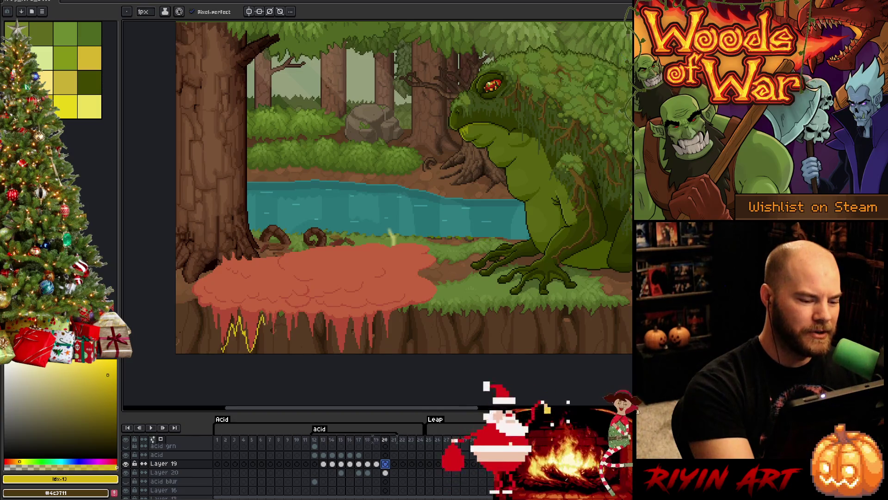
{"action": "mouse_move", "coordinate": [271, 326]}
{"action": "left_mouse_down"}
{"action": "mouse_move", "coordinate": [289, 341]}
{"action": "mouse_move", "coordinate": [317, 320]}
{"action": "mouse_move", "coordinate": [326, 340]}
{"action": "mouse_move", "coordinate": [330, 327]}
{"action": "mouse_move", "coordinate": [348, 352]}
{"action": "left_mouse_up"}
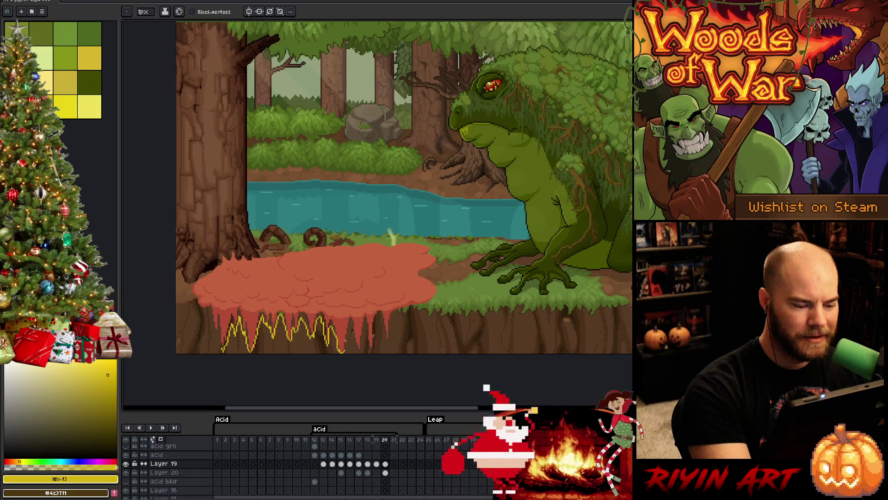
{"action": "mouse_move", "coordinate": [345, 339]}
{"action": "left_mouse_down"}
{"action": "mouse_move", "coordinate": [352, 326]}
{"action": "mouse_move", "coordinate": [355, 343]}
{"action": "mouse_move", "coordinate": [364, 336]}
{"action": "mouse_move", "coordinate": [369, 345]}
{"action": "mouse_move", "coordinate": [377, 318]}
{"action": "mouse_move", "coordinate": [390, 342]}
{"action": "mouse_move", "coordinate": [393, 313]}
{"action": "mouse_move", "coordinate": [404, 307]}
{"action": "left_mouse_up"}
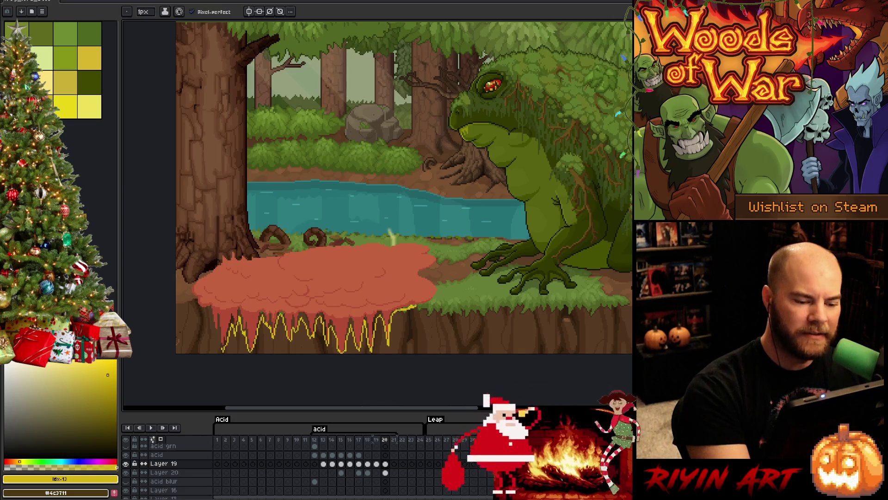
{"action": "left_click_drag", "start_coordinate": [413, 308], "coordinate": [434, 304]}
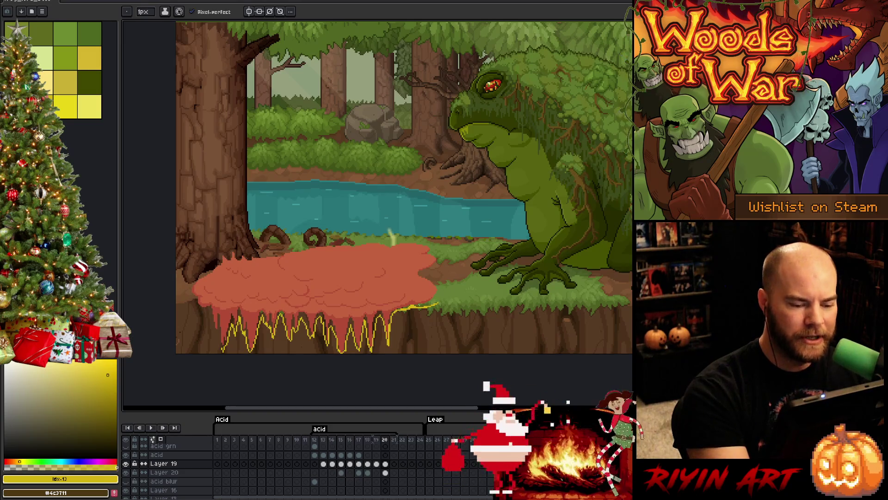
{"action": "left_click_drag", "start_coordinate": [415, 309], "coordinate": [438, 303]}
{"action": "key", "text": "ctrl+z"}
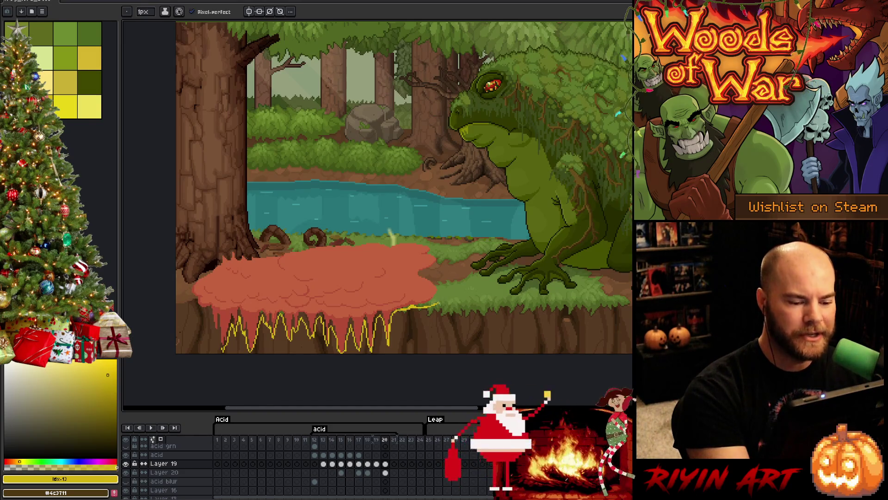
{"action": "left_click_drag", "start_coordinate": [421, 272], "coordinate": [438, 264]}
{"action": "key", "text": "ctrl+z"}
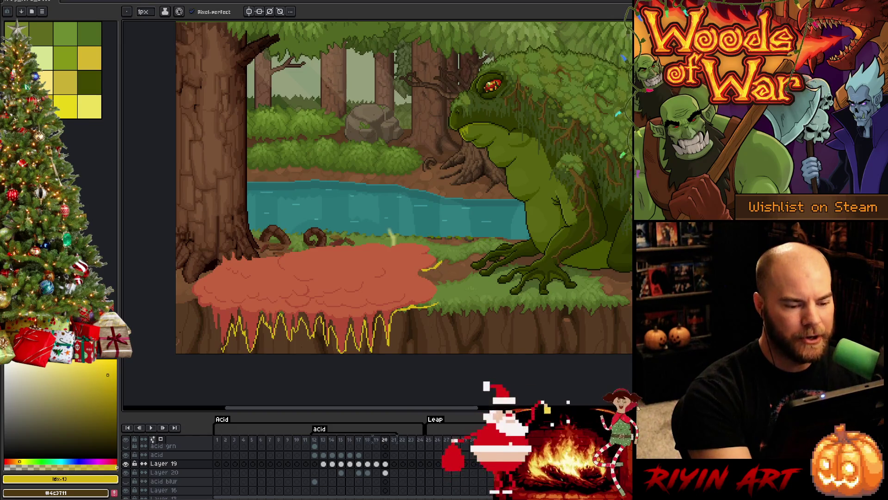
{"action": "key", "text": "e"}
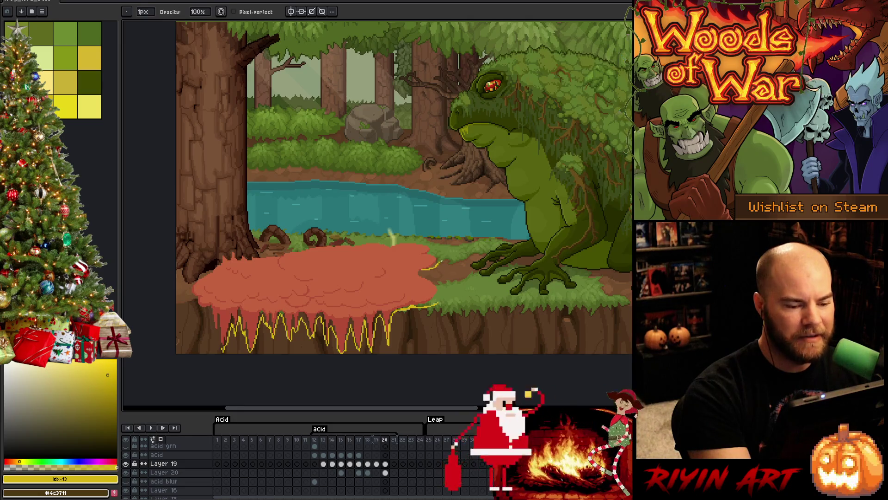
With yellow #d6b511, draw the drip band's right and left edges, then view frame 19.
{"action": "key", "text": "b"}
{"action": "left_click", "coordinate": [440, 261], "text": "alt"}
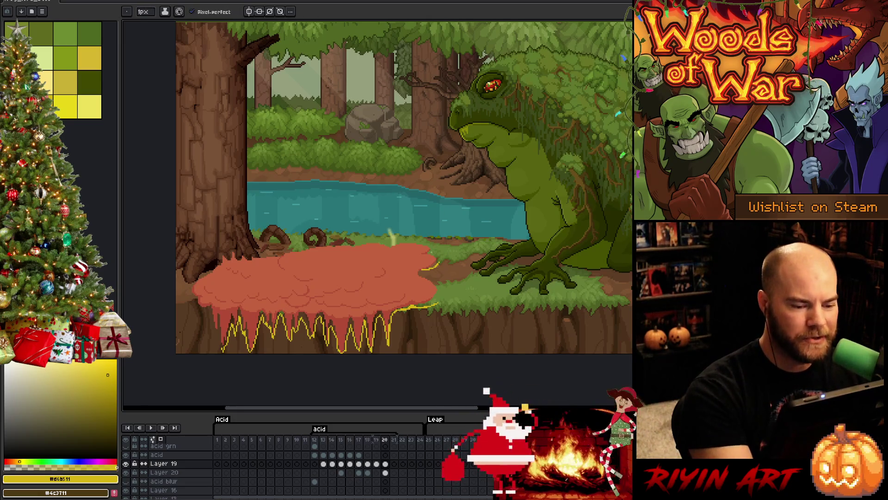
{"action": "left_click_drag", "start_coordinate": [435, 254], "coordinate": [432, 247]}
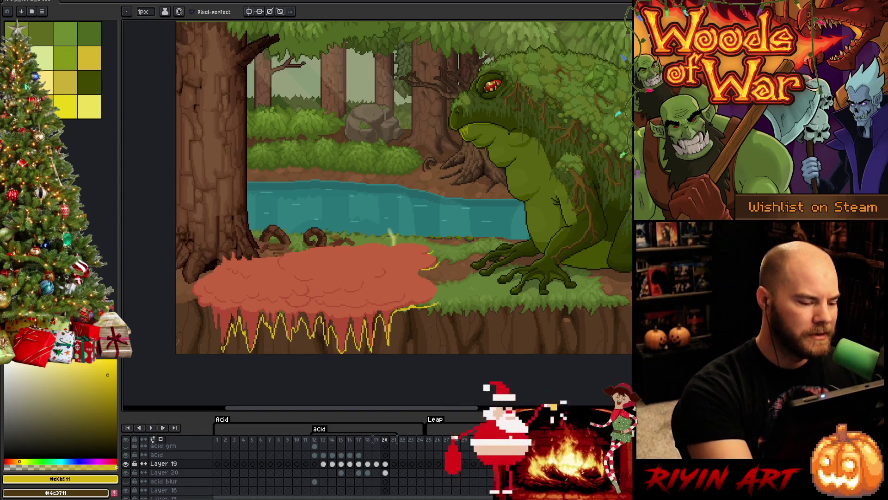
{"action": "left_click_drag", "start_coordinate": [221, 347], "coordinate": [207, 305]}
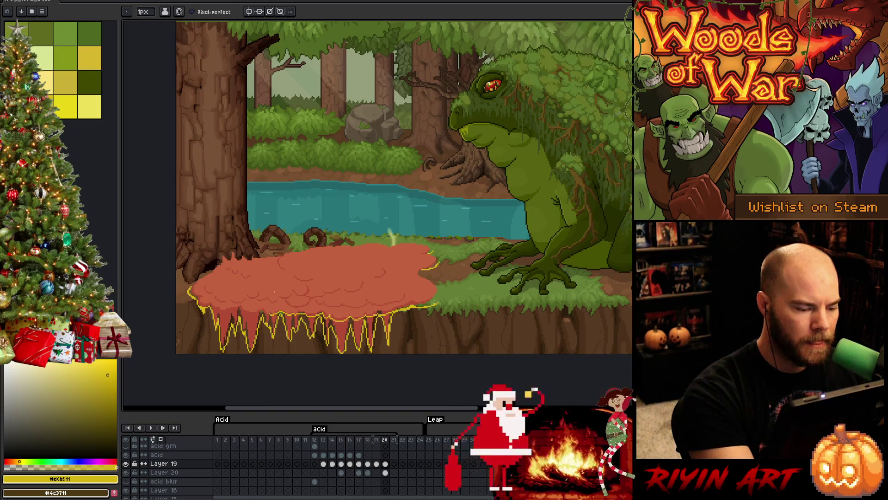
{"action": "key", "text": "comma"}
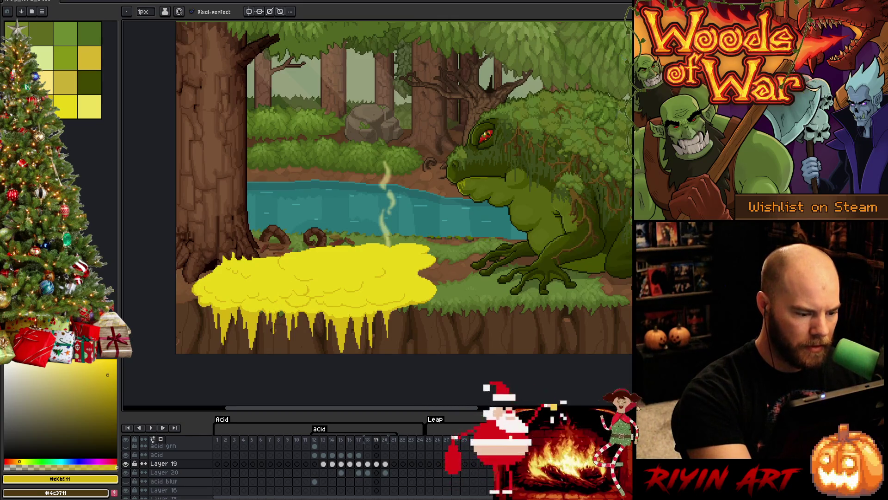
Compare frames 19 and 20, sample the acid yellow #d6b511, and return to frame 20.
{"action": "key", "text": "period"}
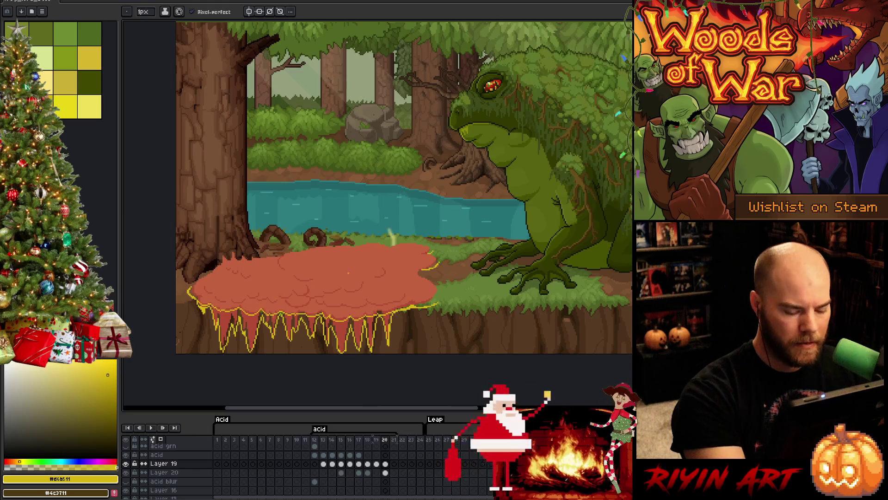
{"action": "key", "text": "comma"}
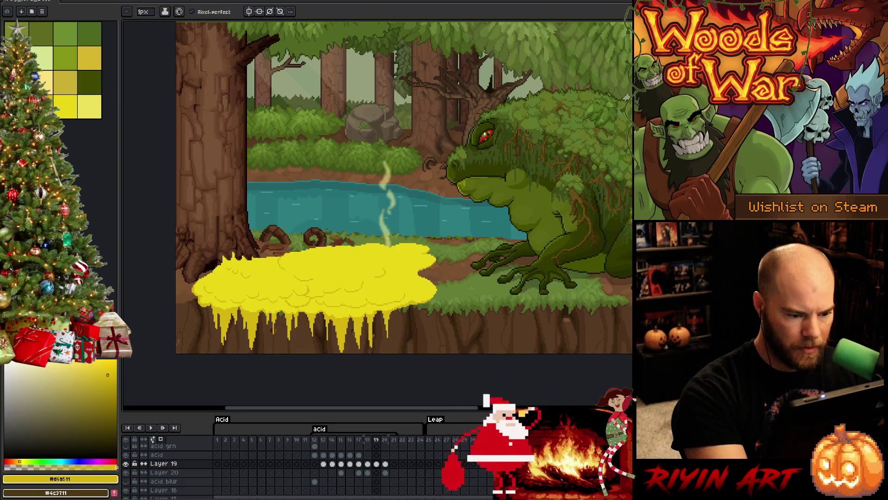
{"action": "left_click", "coordinate": [65, 106]}
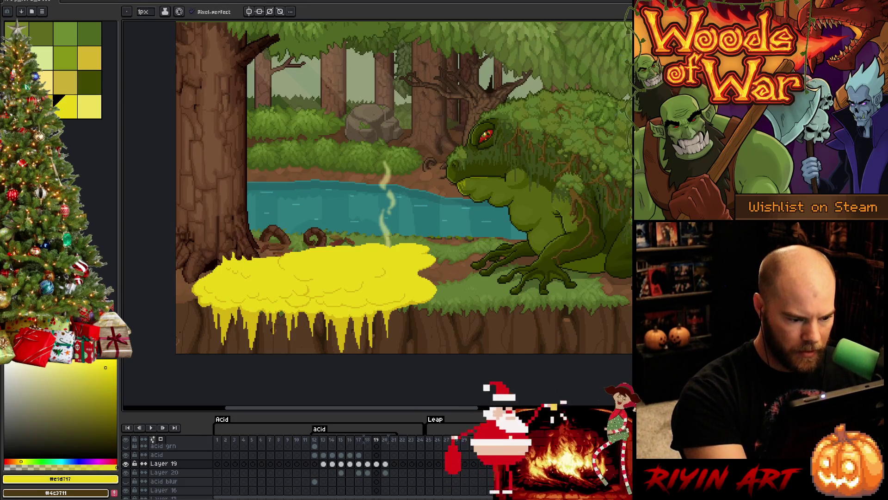
{"action": "left_click", "coordinate": [375, 317], "text": "alt"}
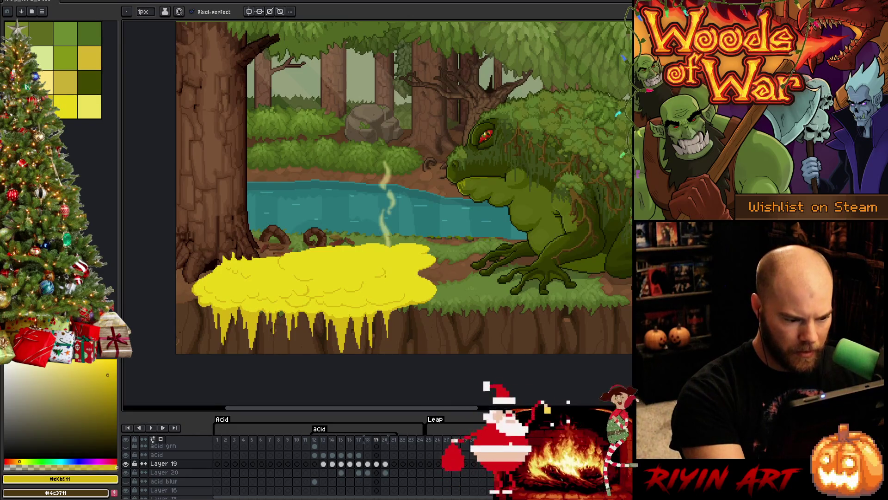
{"action": "key", "text": "Right"}
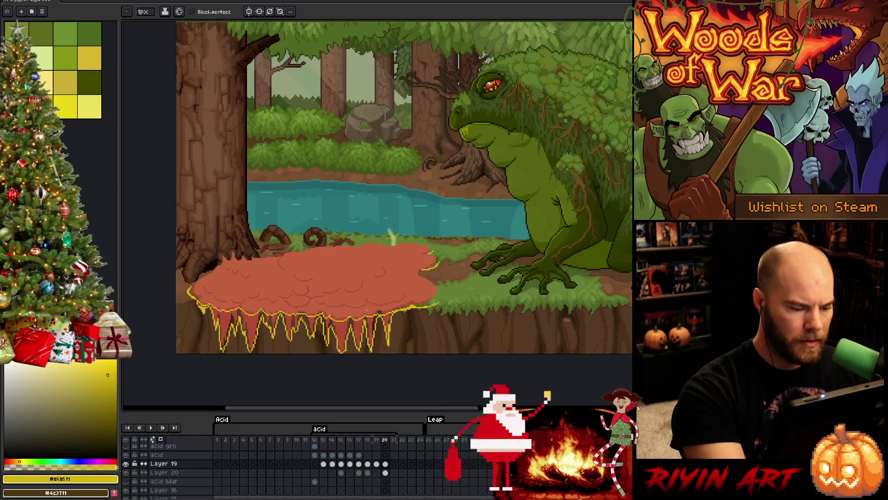
Bucket-fill the three outlined drip sections below the acid pool with yellow.
{"action": "key", "text": "g"}
{"action": "left_click", "coordinate": [386, 324]}
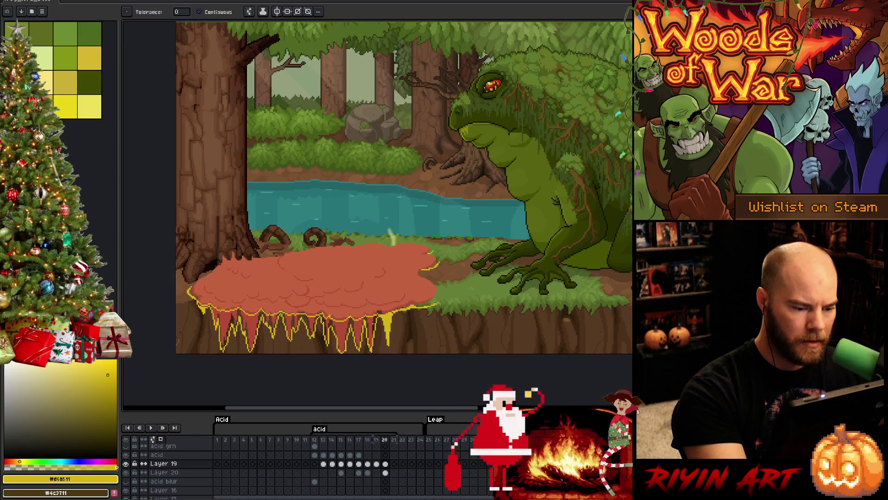
{"action": "left_click", "coordinate": [349, 329]}
{"action": "left_click", "coordinate": [264, 329]}
{"action": "key", "text": "b"}
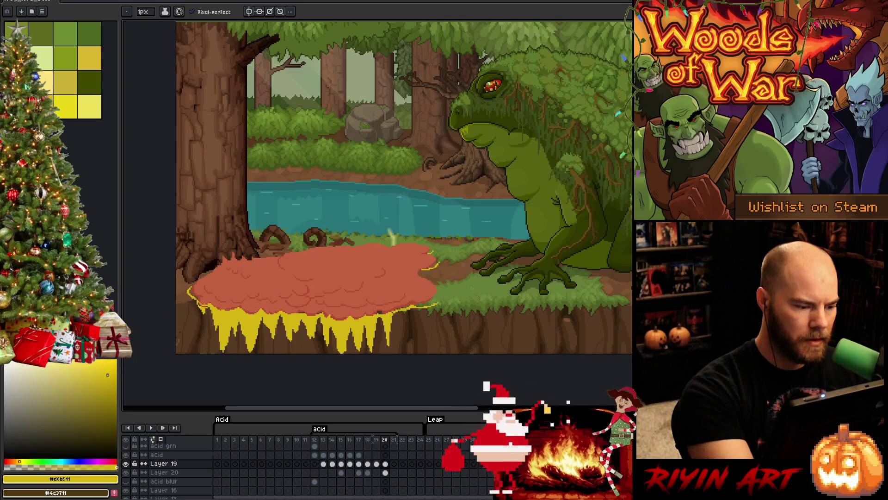
{"action": "key", "text": "g"}
{"action": "key", "text": "b"}
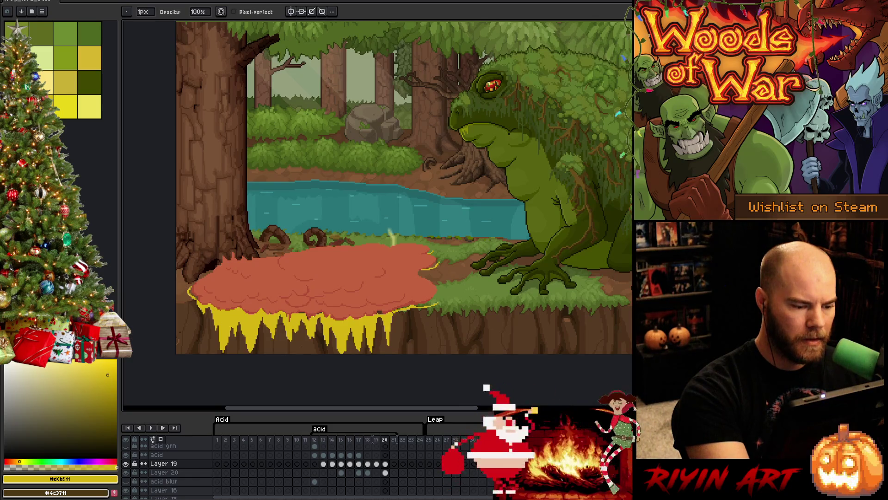
{"action": "key", "text": "e"}
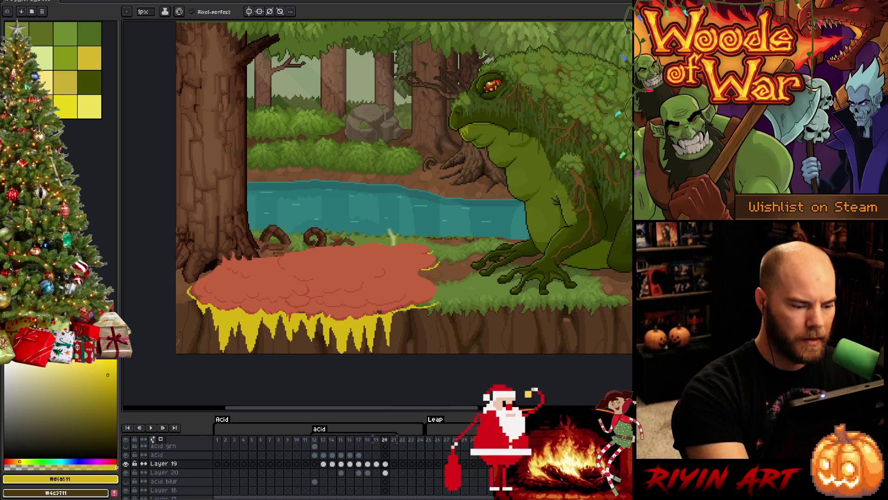
{"action": "key", "text": "b"}
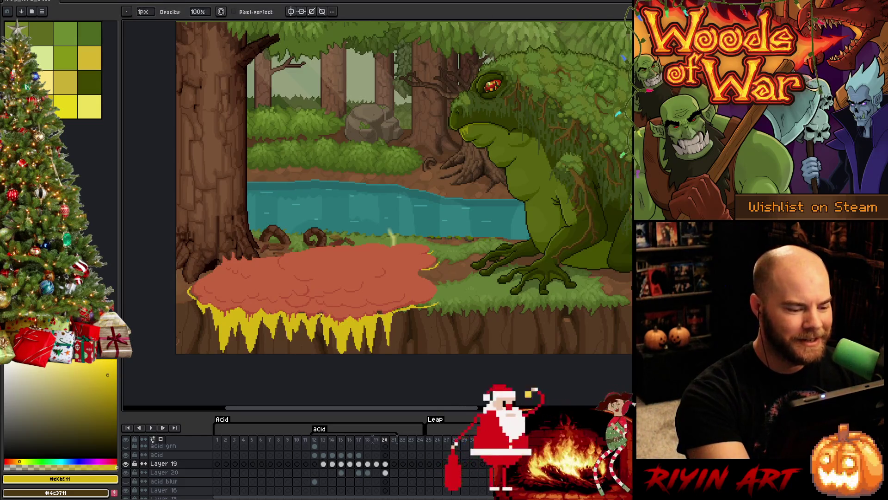
{"action": "key", "text": "e"}
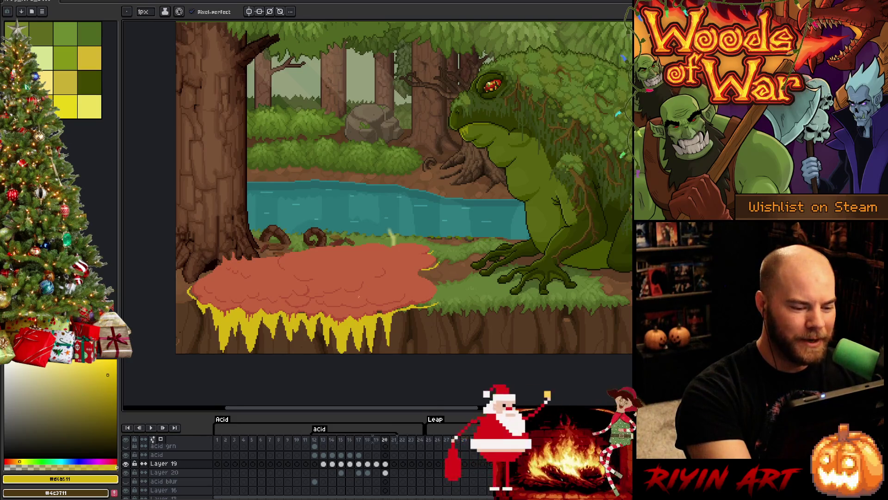
Draw yellow bubble curves across the pool's middle and right, undoing misplaced strokes.
{"action": "key", "text": "b"}
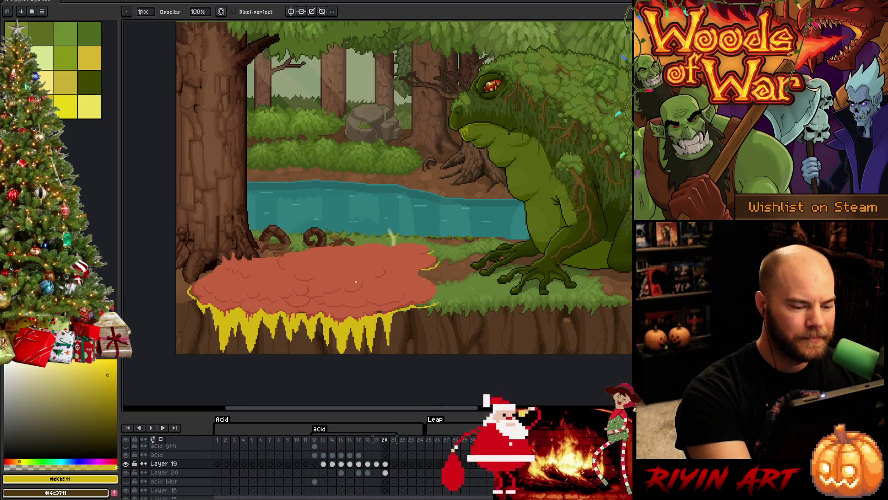
{"action": "left_click_drag", "start_coordinate": [349, 295], "coordinate": [365, 291]}
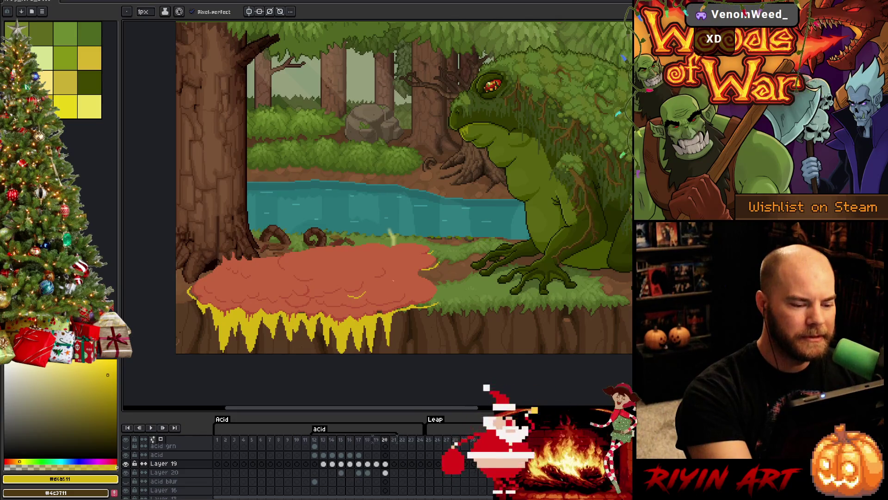
{"action": "left_click_drag", "start_coordinate": [382, 281], "coordinate": [392, 267]}
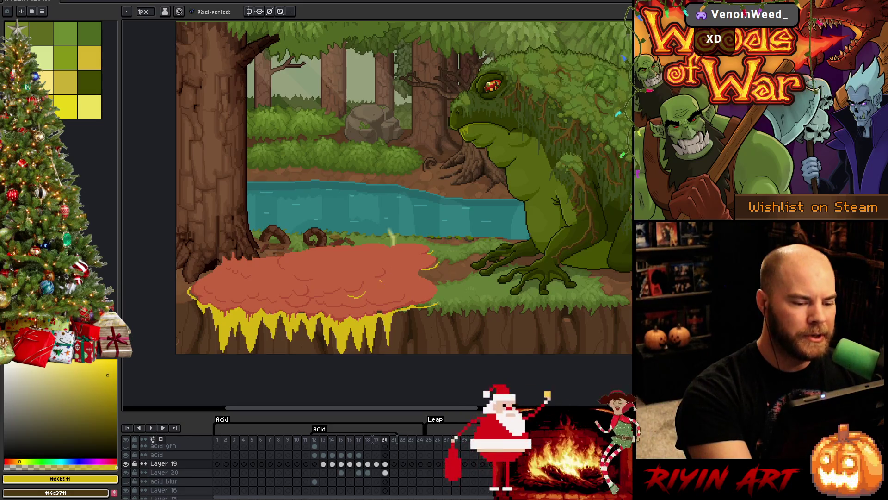
{"action": "key", "text": "ctrl+z"}
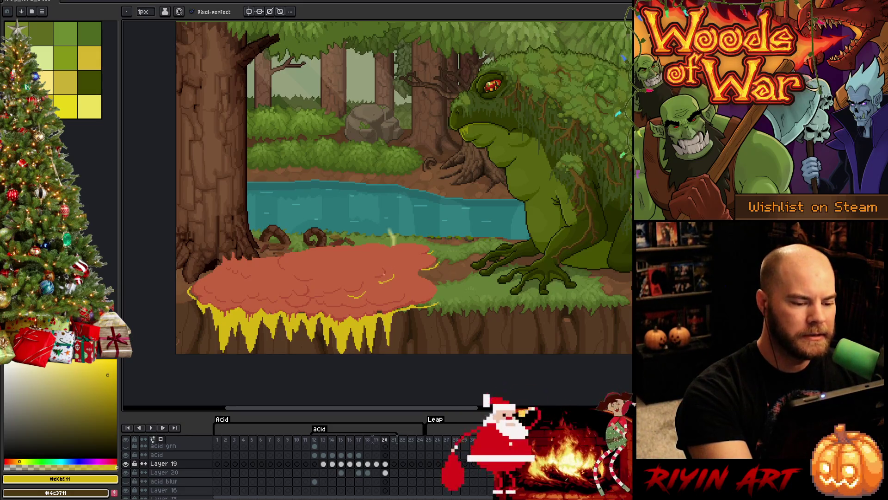
{"action": "key", "text": "e"}
{"action": "key", "text": "b"}
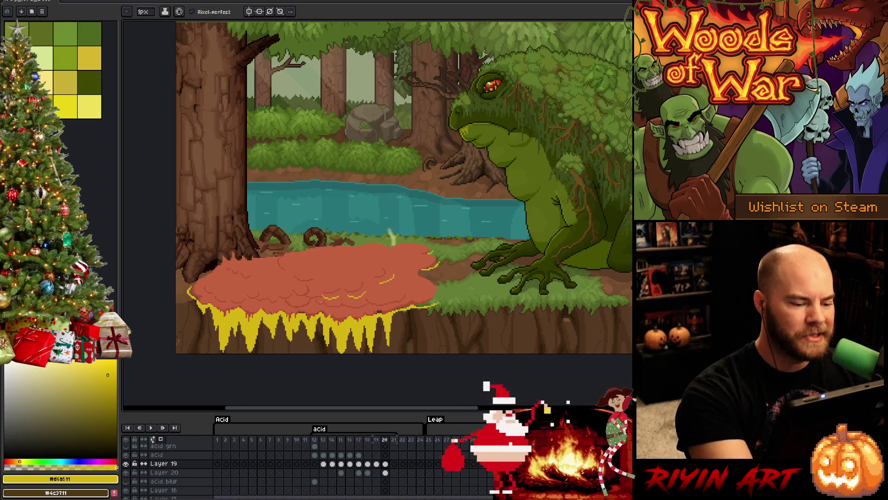
{"action": "mouse_move", "coordinate": [320, 300]}
{"action": "left_mouse_down"}
{"action": "mouse_move", "coordinate": [301, 297]}
{"action": "mouse_move", "coordinate": [327, 300]}
{"action": "mouse_move", "coordinate": [320, 300]}
{"action": "left_mouse_up"}
{"action": "key", "text": "ctrl+z"}
{"action": "key", "text": "ctrl+z"}
{"action": "key", "text": "ctrl+z"}
{"action": "key", "text": "ctrl+z"}
{"action": "key", "text": "ctrl+z"}
{"action": "key", "text": "ctrl+z"}
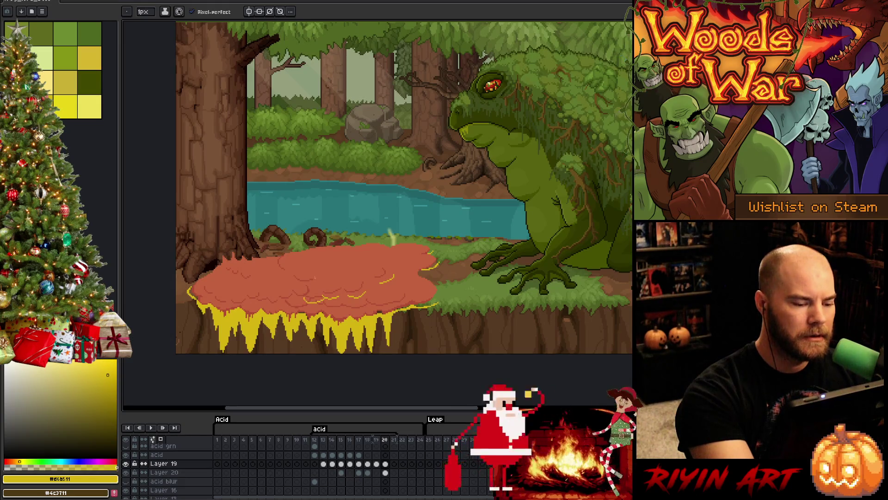
{"action": "key", "text": "e"}
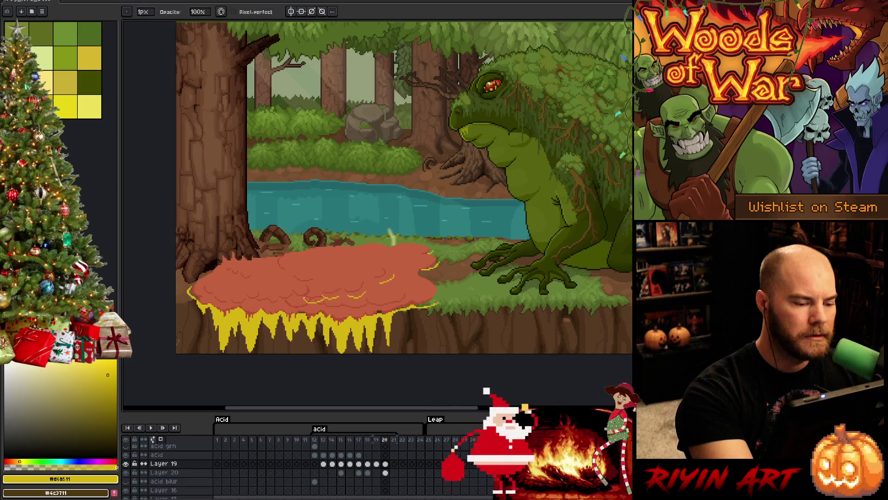
{"action": "key", "text": "b"}
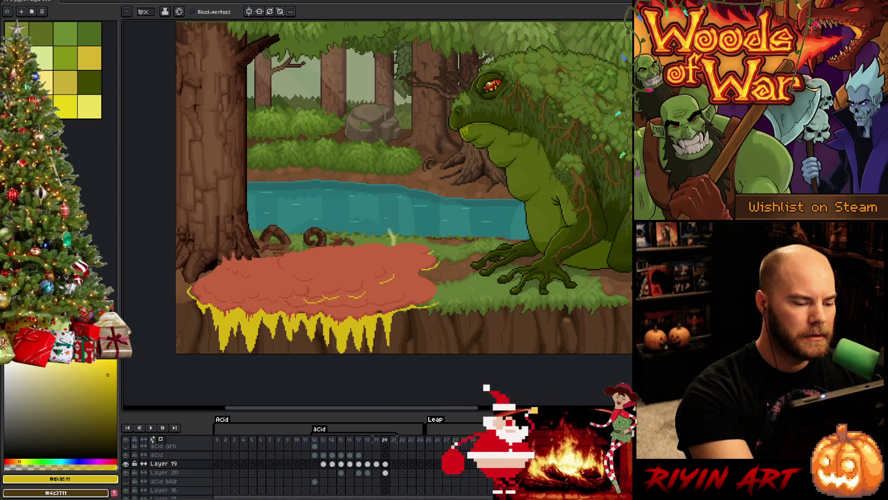
Add more yellow bubble arcs near the pool's left side and lower-right edge.
{"action": "left_click_drag", "start_coordinate": [300, 296], "coordinate": [312, 293]}
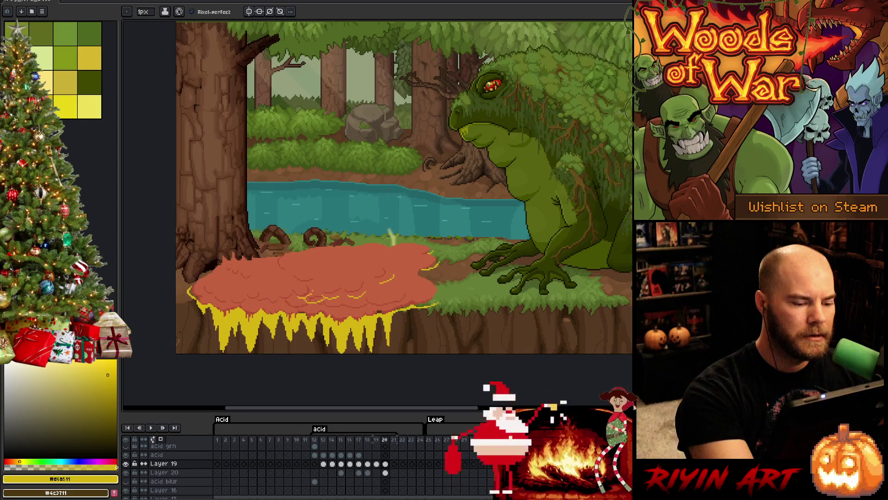
{"action": "key", "text": "e"}
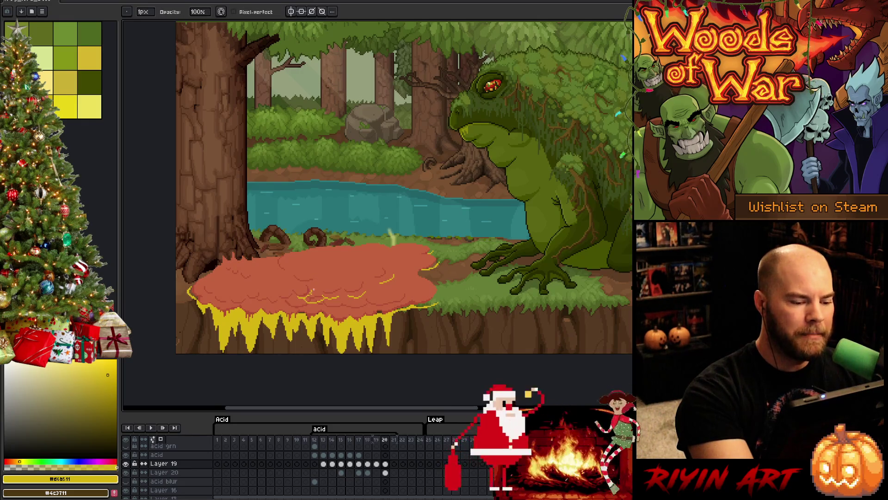
{"action": "key", "text": "b"}
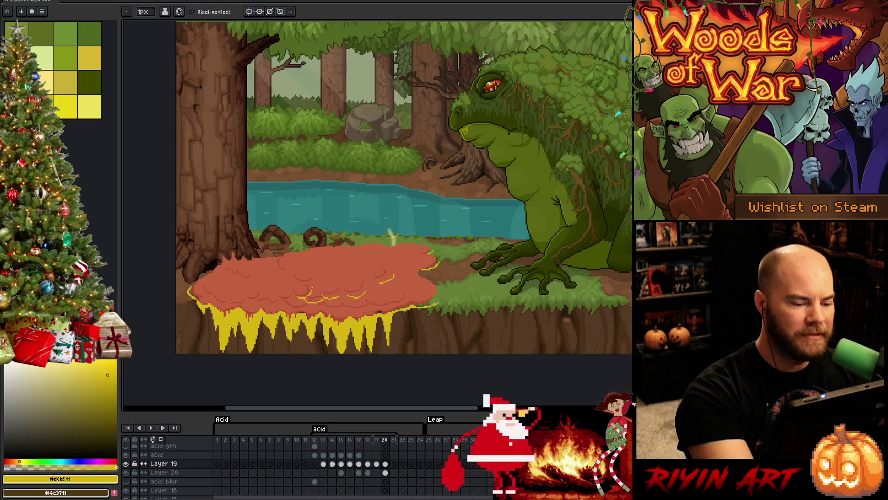
{"action": "key", "text": "e"}
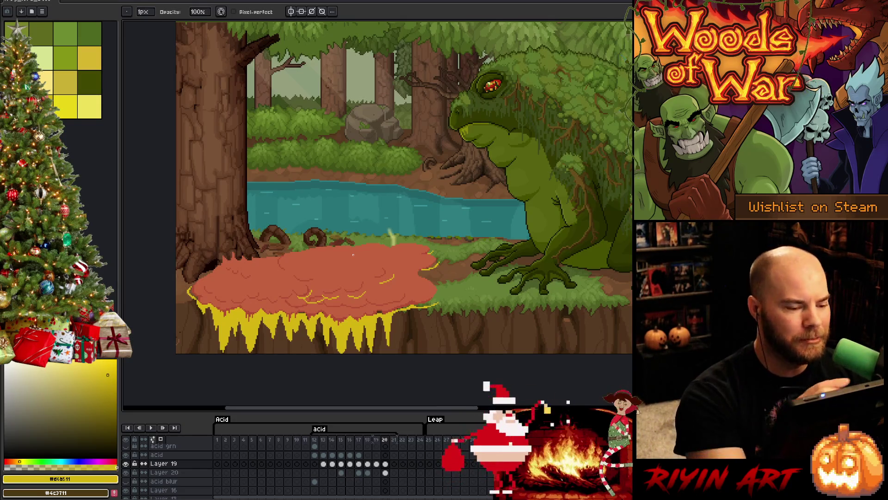
{"action": "key", "text": "e"}
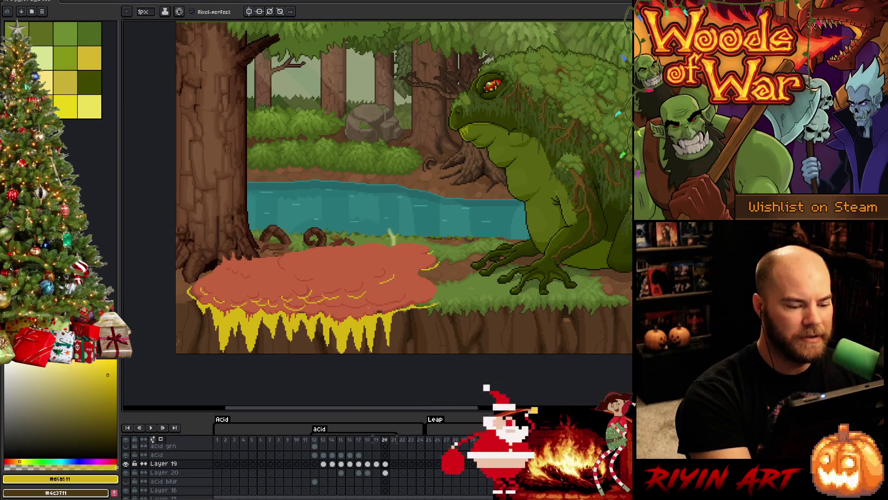
{"action": "left_click_drag", "start_coordinate": [410, 294], "coordinate": [400, 306]}
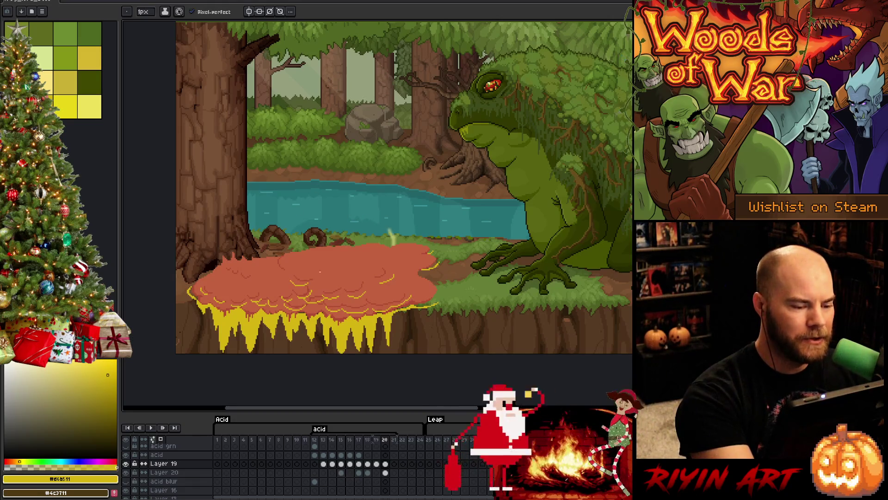
{"action": "left_click_drag", "start_coordinate": [275, 263], "coordinate": [272, 272]}
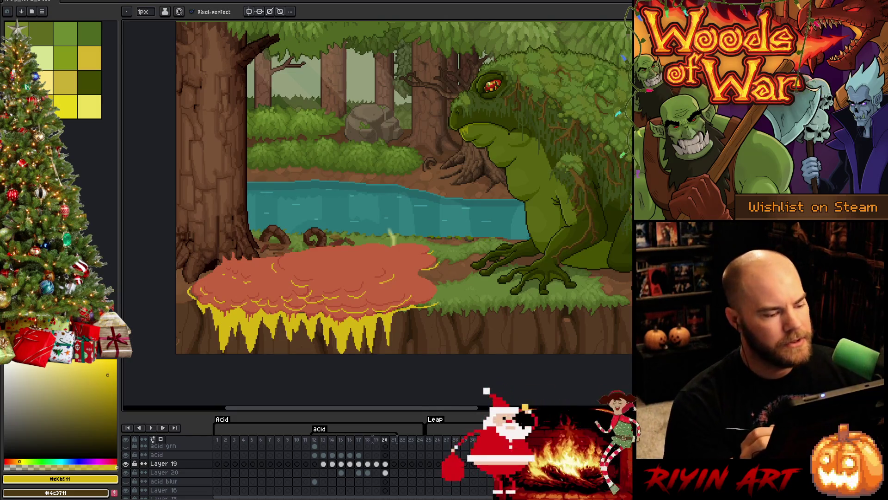
Pick a palette swatch and draw a thin yellow rim along the pool's entire top edge.
{"action": "left_click", "coordinate": [90, 83]}
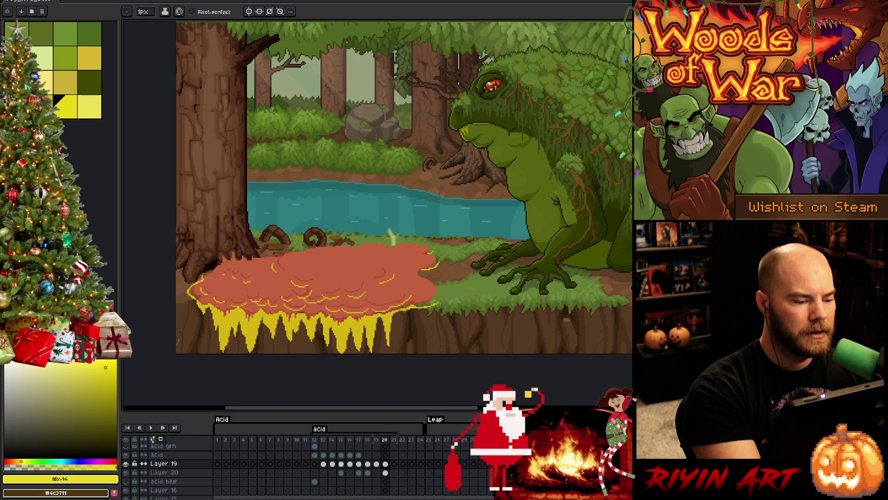
{"action": "left_click_drag", "start_coordinate": [206, 271], "coordinate": [266, 261]}
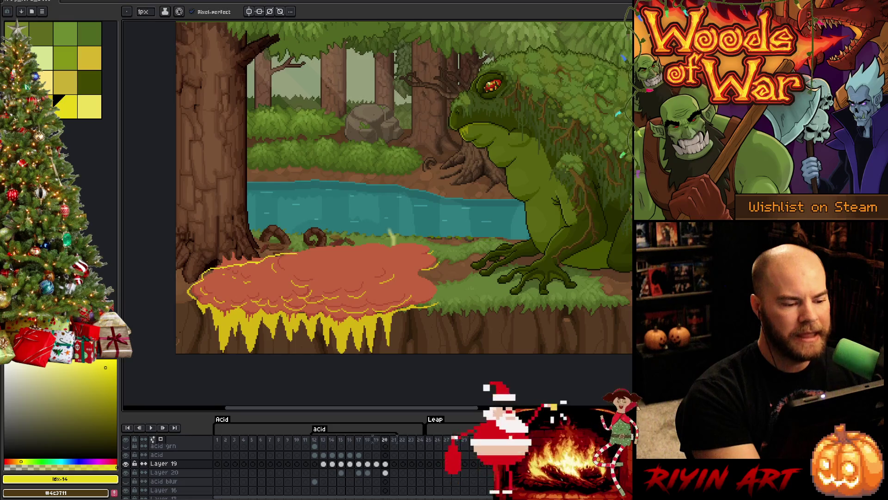
{"action": "left_click_drag", "start_coordinate": [308, 254], "coordinate": [356, 247]}
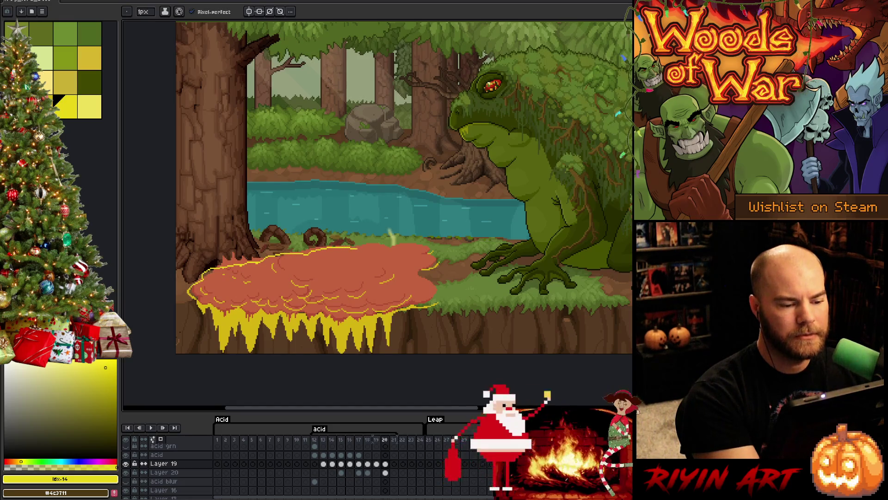
{"action": "key", "text": "ctrl+z"}
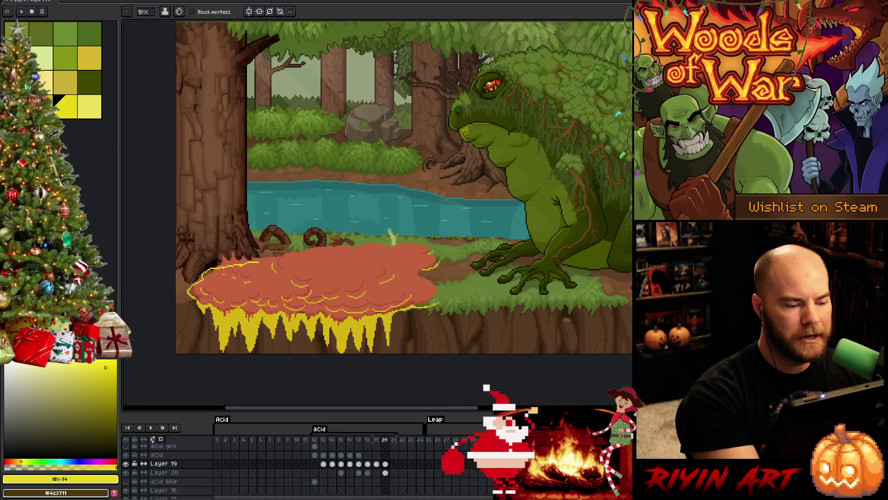
{"action": "left_click_drag", "start_coordinate": [270, 254], "coordinate": [387, 245]}
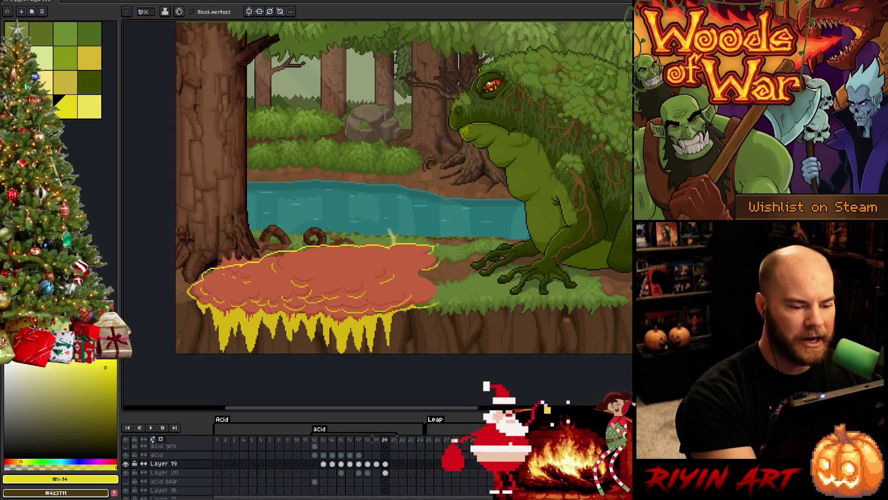
{"action": "key", "text": "e"}
{"action": "key", "text": "b"}
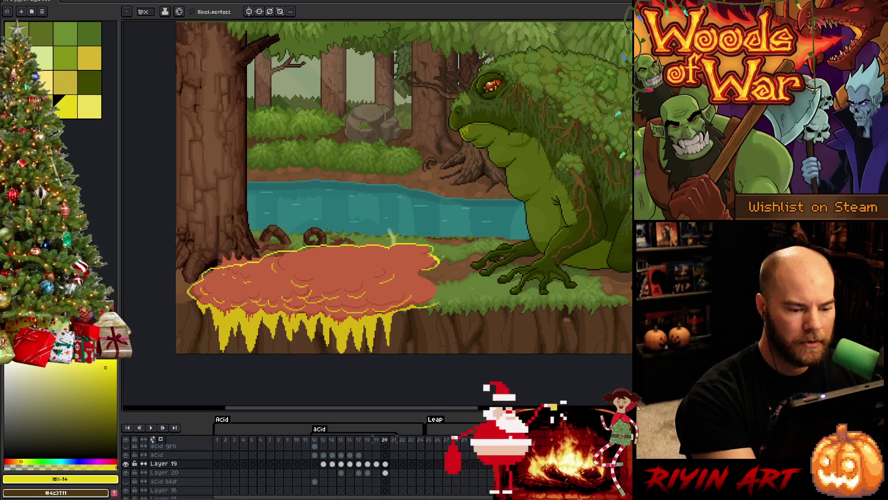
{"action": "key", "text": "e"}
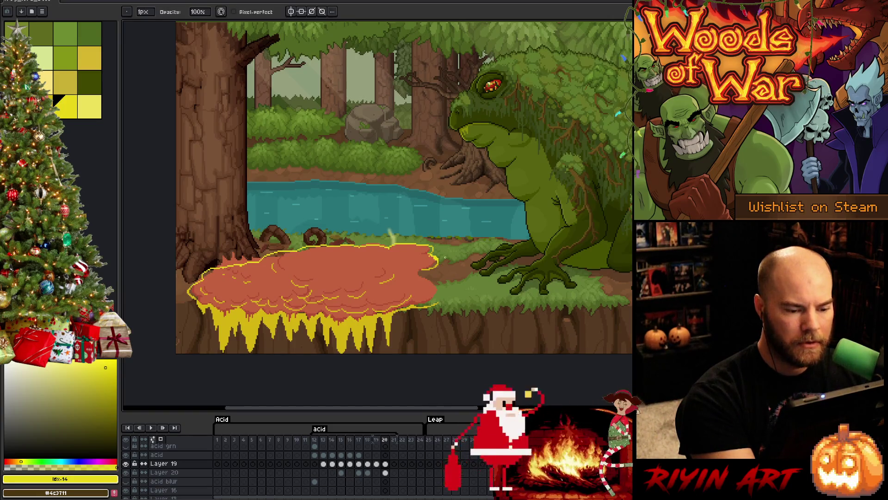
{"action": "key", "text": "b"}
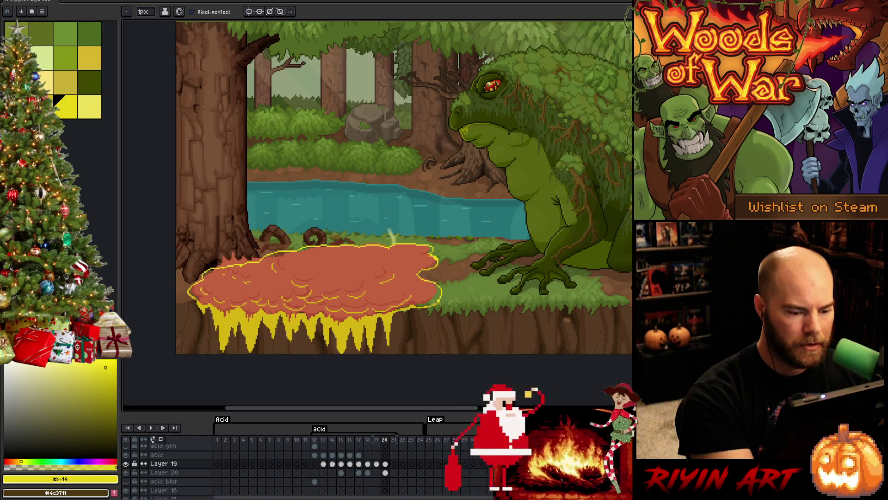
Flood-fill the acid pool area solid yellow and sample that yellow.
{"action": "key", "text": "g"}
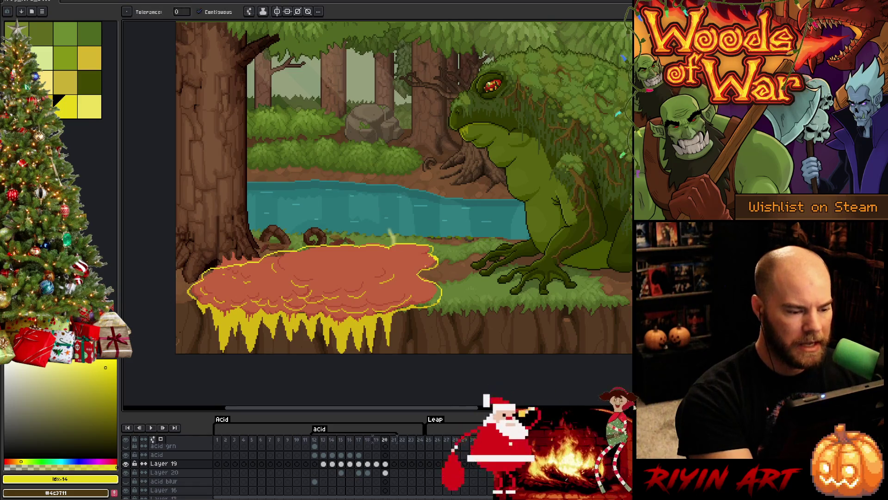
{"action": "left_click", "coordinate": [400, 264]}
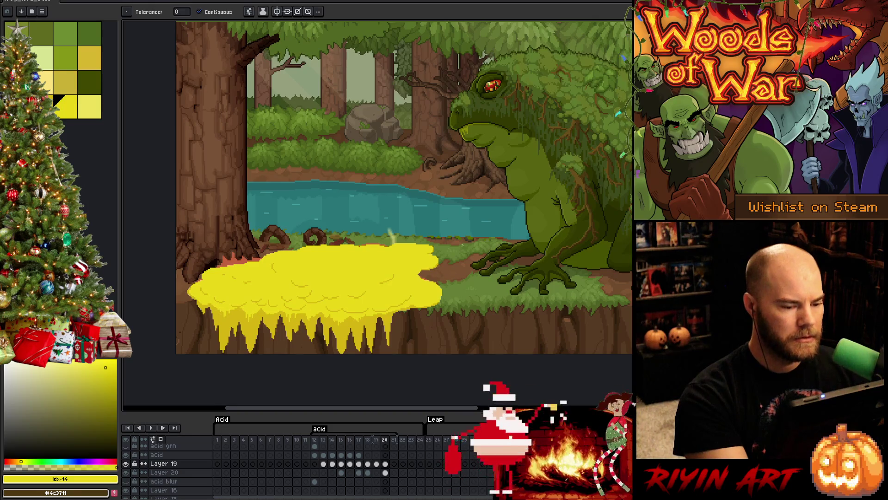
{"action": "key", "text": "b"}
{"action": "left_click", "coordinate": [422, 277], "text": "alt"}
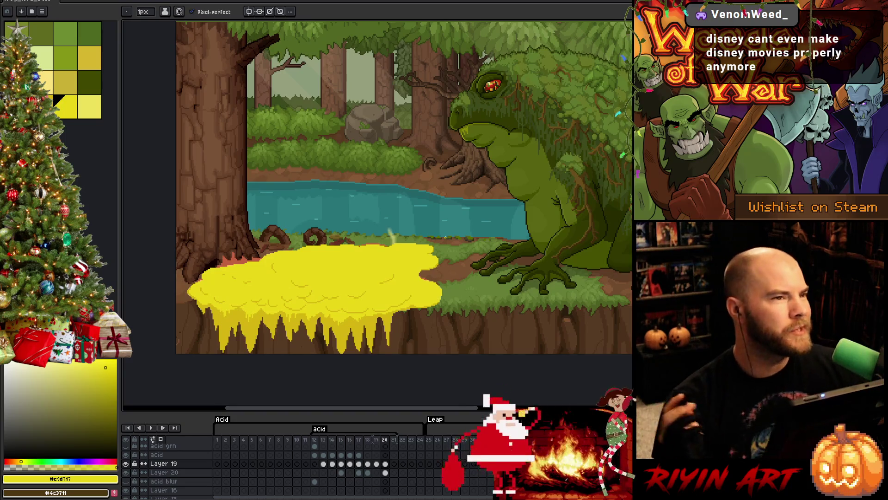
Pick the darker acid yellow #d6b511 as the drawing colour and save the file.
{"action": "key", "text": "v"}
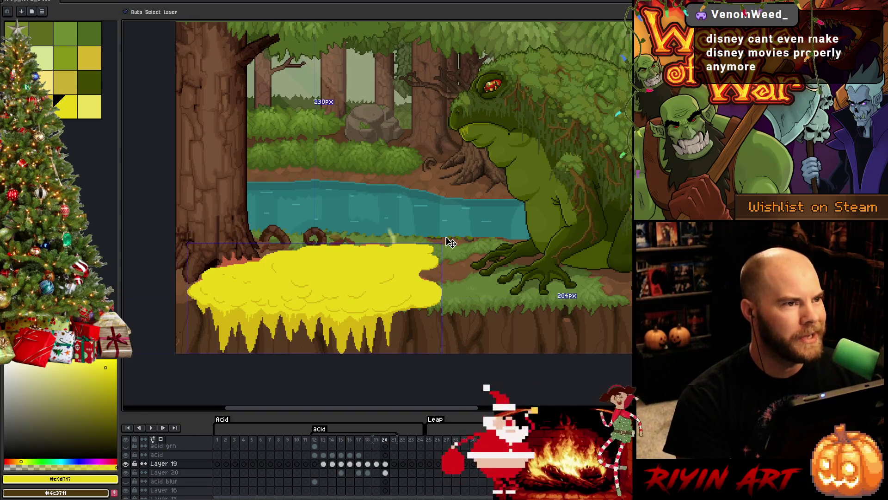
{"action": "key", "text": "ctrl+s"}
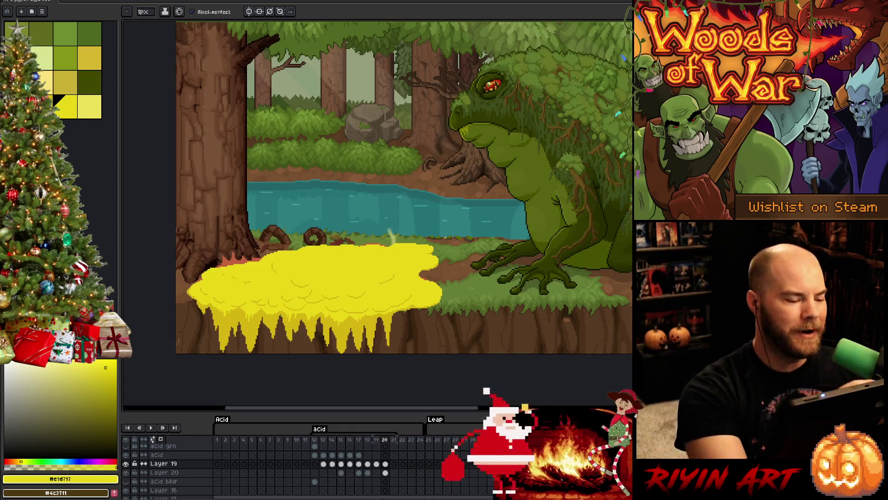
{"action": "left_click", "coordinate": [314, 277], "text": "alt"}
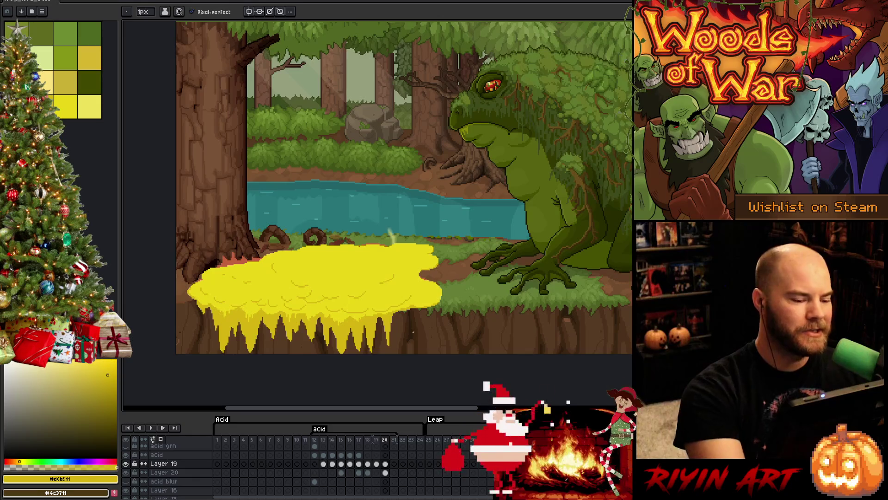
{"action": "key", "text": "e"}
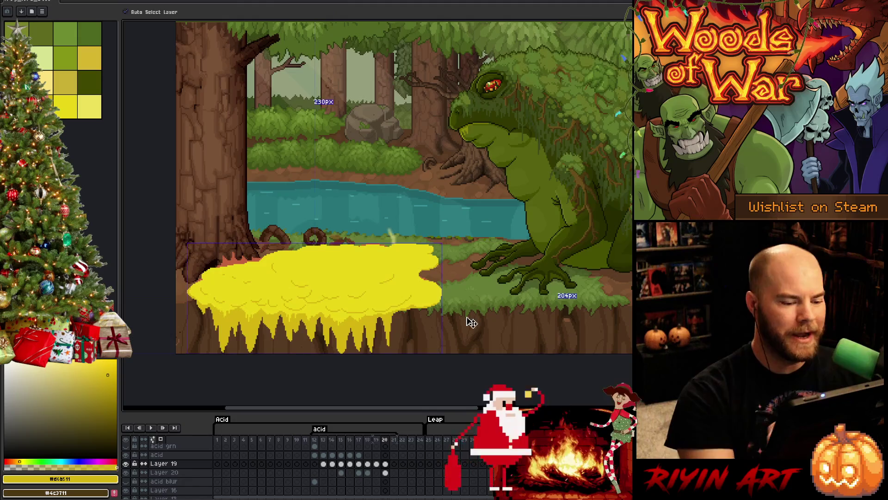
{"action": "key", "text": "ctrl+s"}
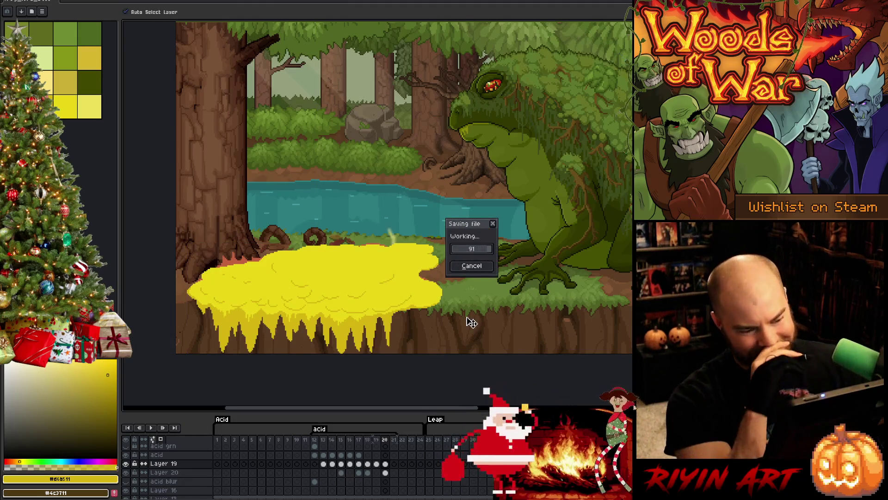
{"action": "key", "text": "alt"}
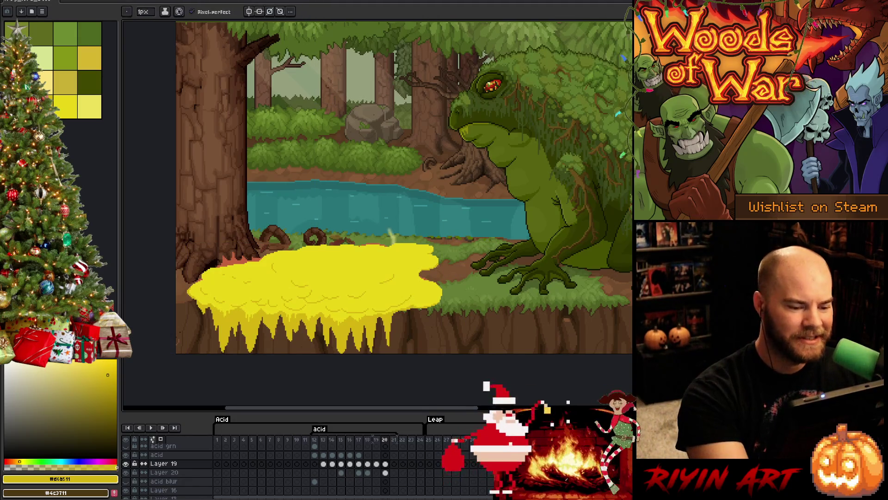
{"action": "key", "text": "b"}
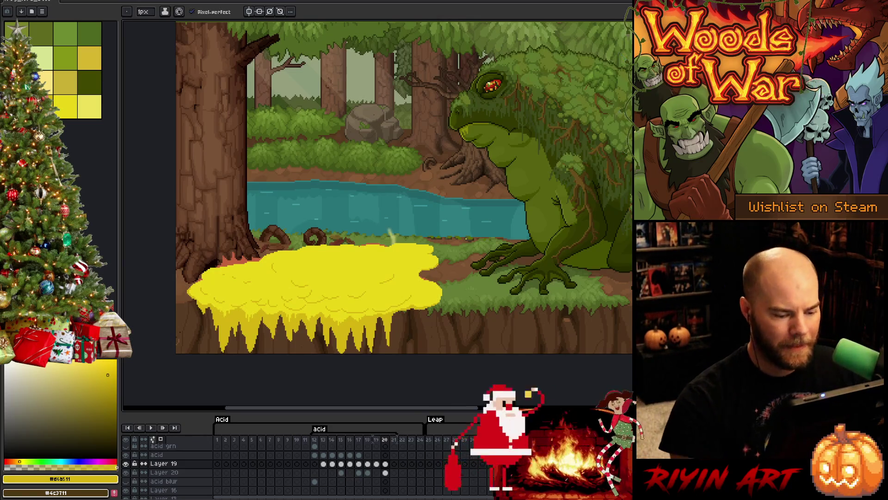
Copy Layer 19's yellow acid cel from frame 20 into frame 21, then select Layer 20 there.
{"action": "left_click", "coordinate": [385, 472]}
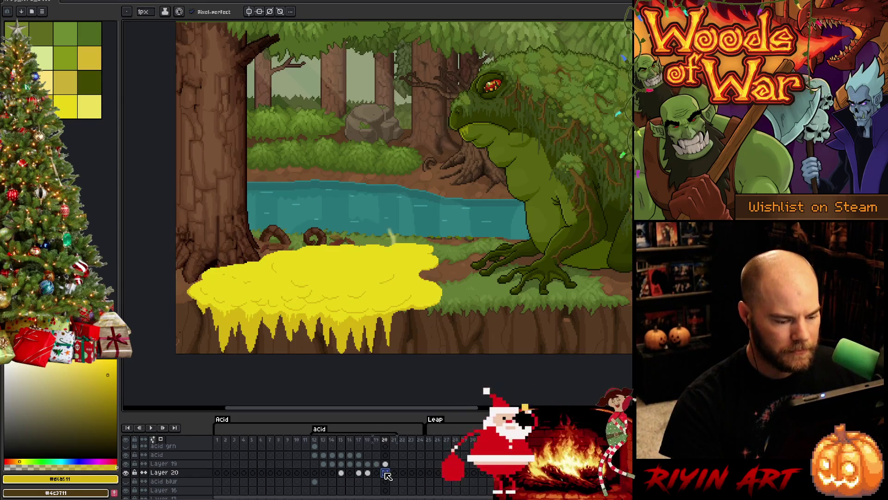
{"action": "left_click", "coordinate": [386, 464]}
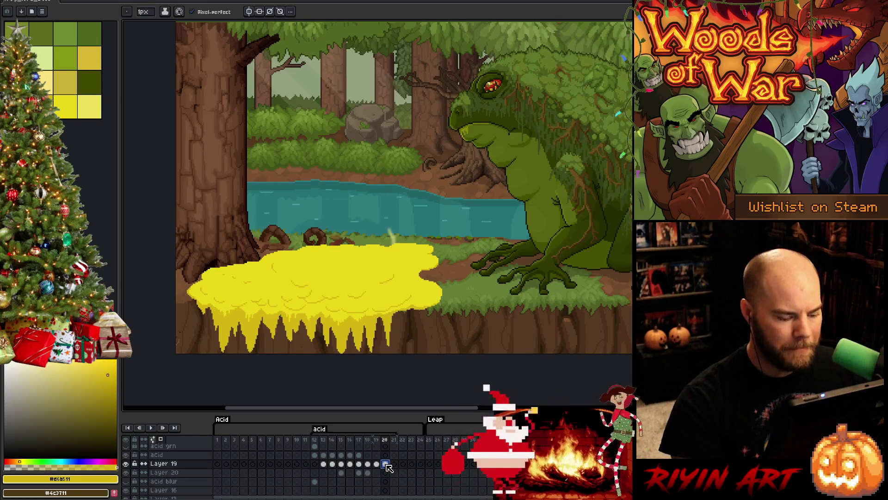
{"action": "left_click", "coordinate": [394, 464]}
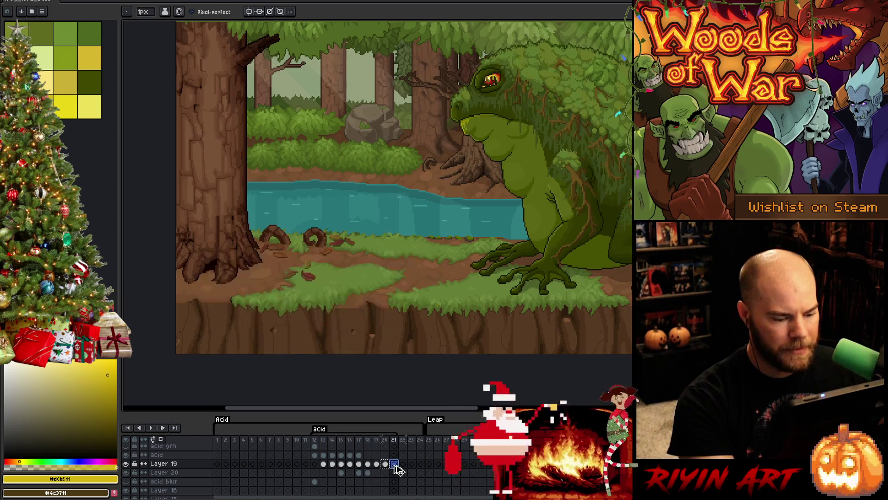
{"action": "left_click_drag", "start_coordinate": [395, 466], "coordinate": [395, 467]}
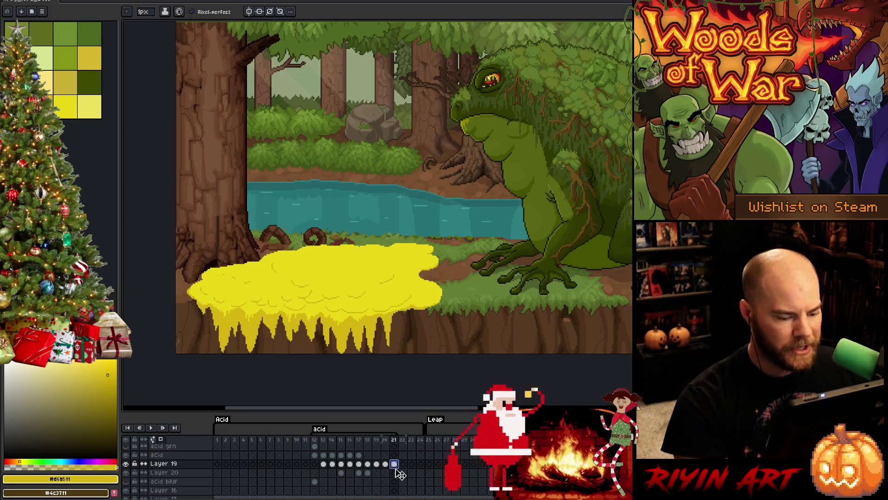
{"action": "left_click", "coordinate": [395, 472]}
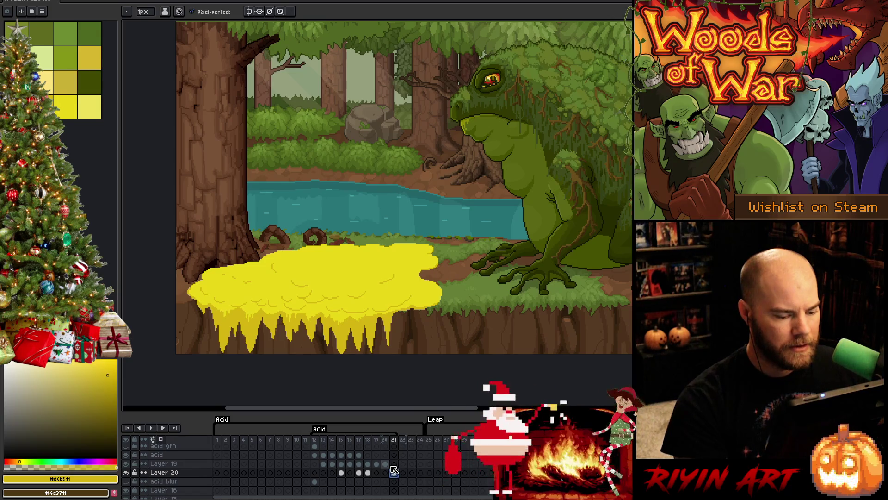
Shift the acid's hue toward orange with Hue/Saturation, apply it, and preview the animation.
{"action": "key", "text": "ctrl+u"}
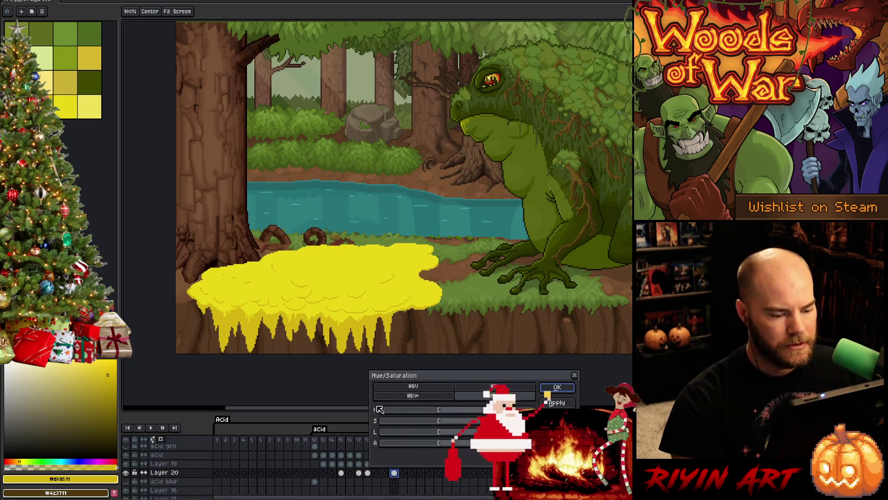
{"action": "left_click", "coordinate": [424, 413]}
{"action": "left_click_drag", "start_coordinate": [425, 412], "coordinate": [434, 412]}
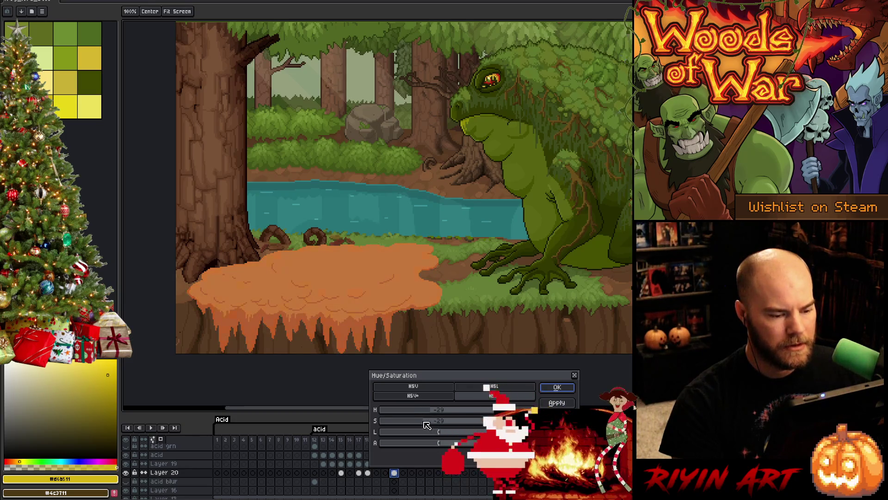
{"action": "left_click", "coordinate": [570, 391]}
{"action": "key", "text": "Return"}
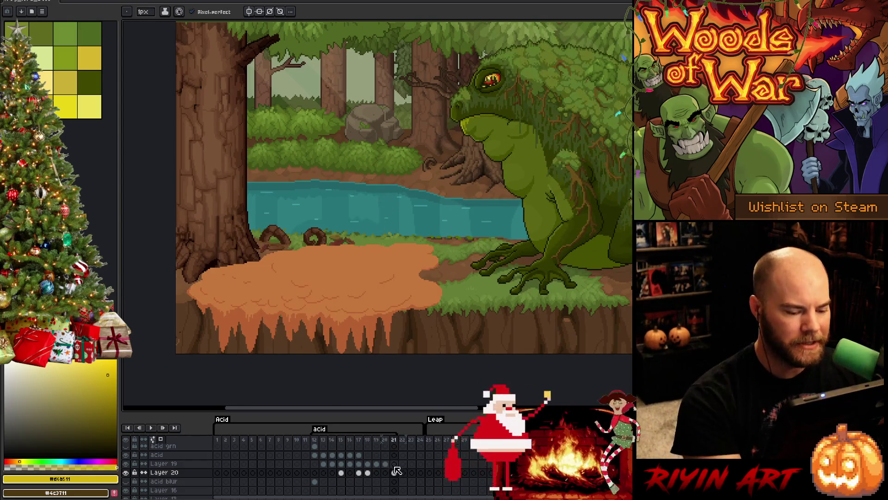
On Layer 19 at frame 21, draw the left part of the yellow drip outline.
{"action": "left_click", "coordinate": [394, 464]}
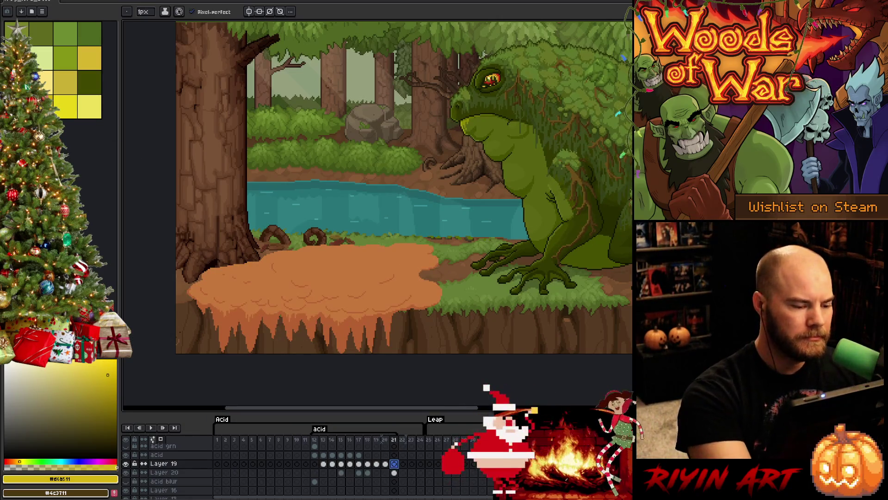
{"action": "mouse_move", "coordinate": [197, 302]}
{"action": "left_mouse_down"}
{"action": "mouse_move", "coordinate": [217, 345]}
{"action": "mouse_move", "coordinate": [240, 332]}
{"action": "mouse_move", "coordinate": [243, 341]}
{"action": "mouse_move", "coordinate": [285, 329]}
{"action": "mouse_move", "coordinate": [287, 340]}
{"action": "mouse_move", "coordinate": [304, 330]}
{"action": "mouse_move", "coordinate": [317, 340]}
{"action": "left_mouse_up"}
{"action": "key", "text": "ctrl+z"}
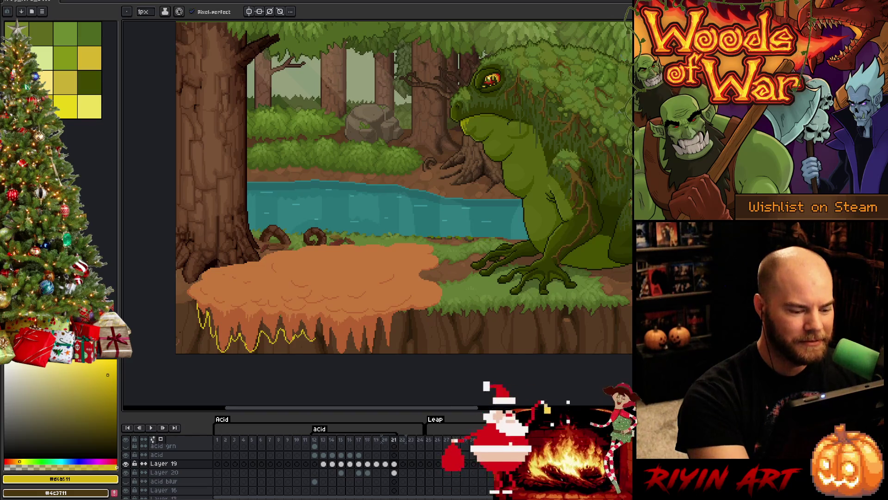
{"action": "mouse_move", "coordinate": [317, 339]}
{"action": "left_mouse_down"}
{"action": "mouse_move", "coordinate": [319, 327]}
{"action": "mouse_move", "coordinate": [328, 349]}
{"action": "mouse_move", "coordinate": [338, 349]}
{"action": "left_mouse_up"}
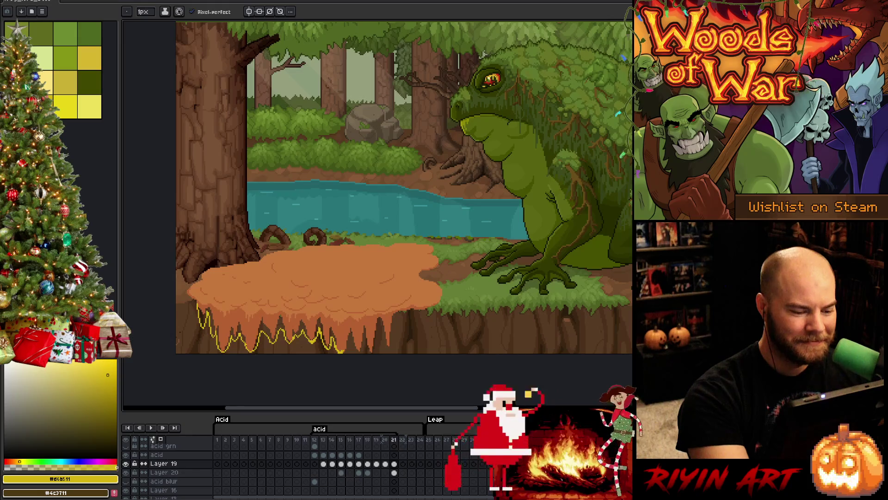
{"action": "key", "text": "e"}
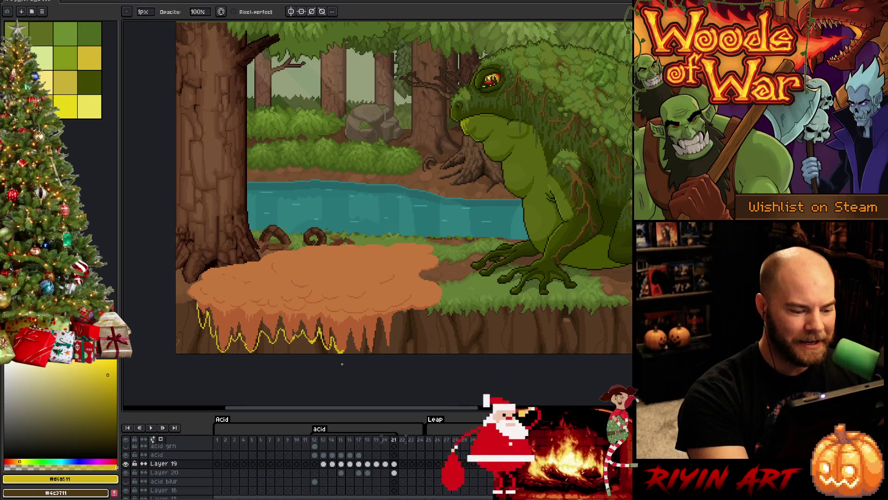
{"action": "key", "text": "b"}
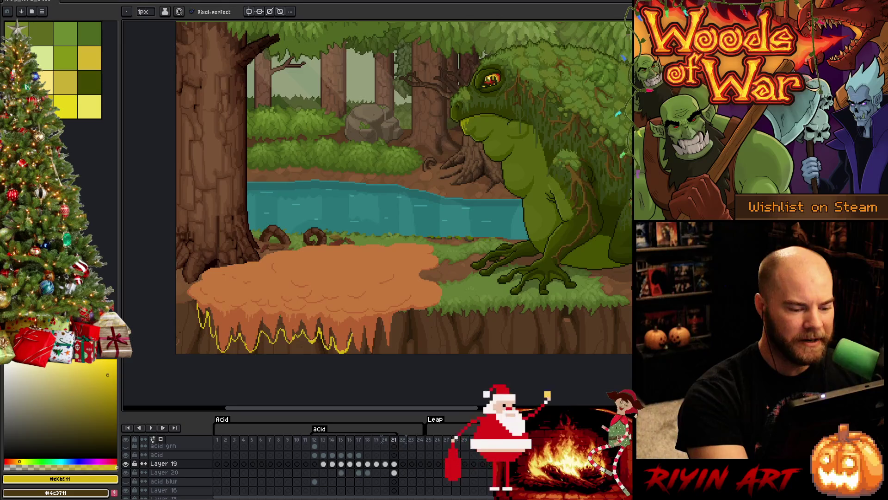
Extend the yellow drip outline rightward under the pool, undoing stray strokes.
{"action": "left_click_drag", "start_coordinate": [351, 349], "coordinate": [356, 335]}
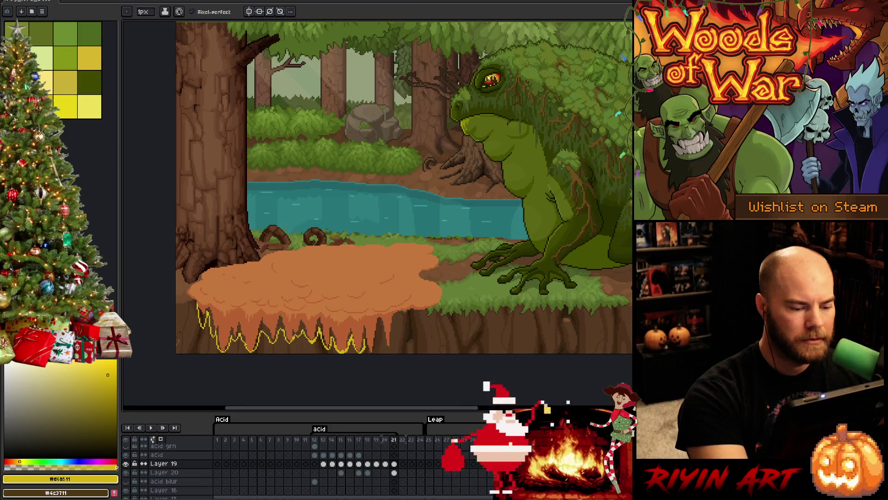
{"action": "key", "text": "e"}
{"action": "key", "text": "b"}
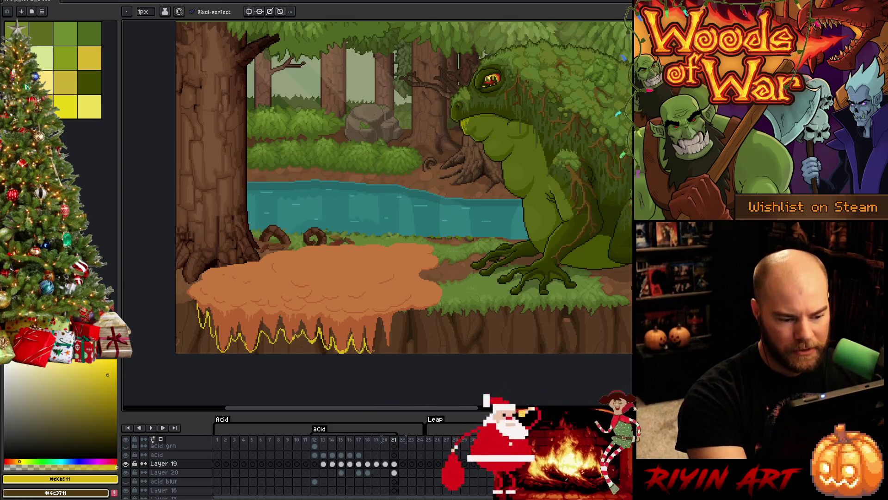
{"action": "left_click_drag", "start_coordinate": [374, 351], "coordinate": [384, 328]}
{"action": "key", "text": "ctrl+z"}
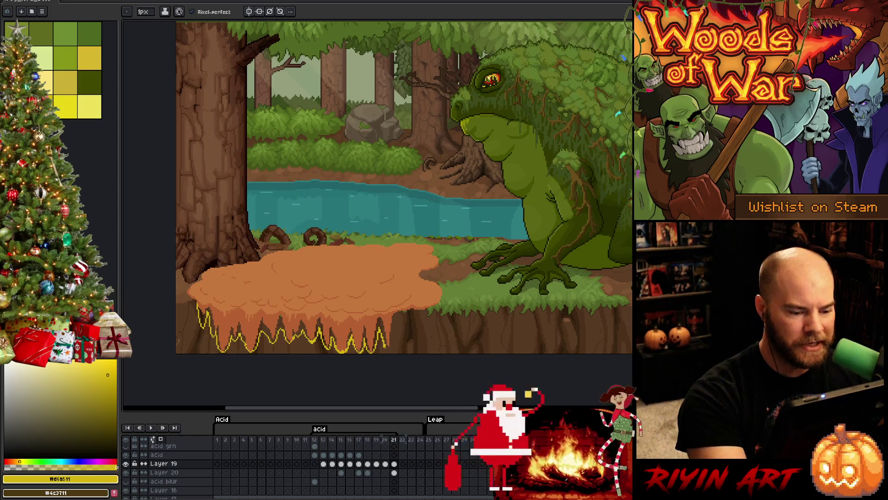
{"action": "mouse_move", "coordinate": [389, 347]}
{"action": "left_mouse_down"}
{"action": "mouse_move", "coordinate": [396, 318]}
{"action": "mouse_move", "coordinate": [412, 313]}
{"action": "left_mouse_up"}
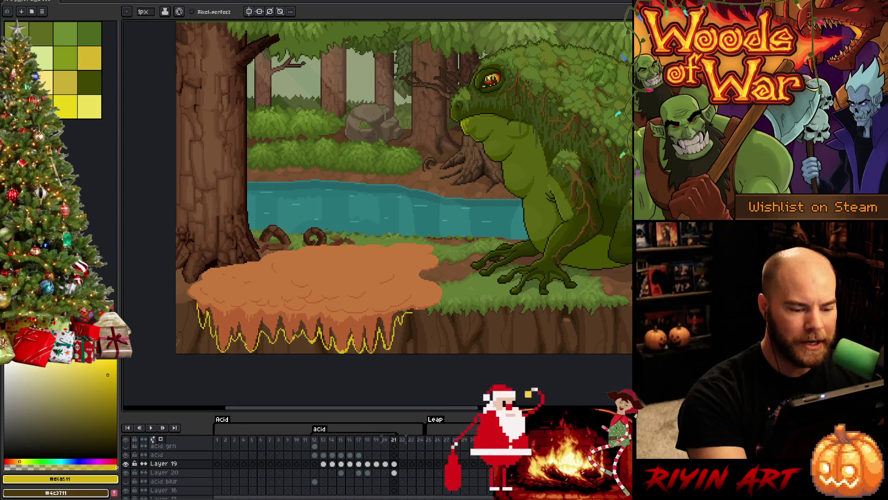
{"action": "key", "text": "ctrl+z"}
{"action": "key", "text": "ctrl+z"}
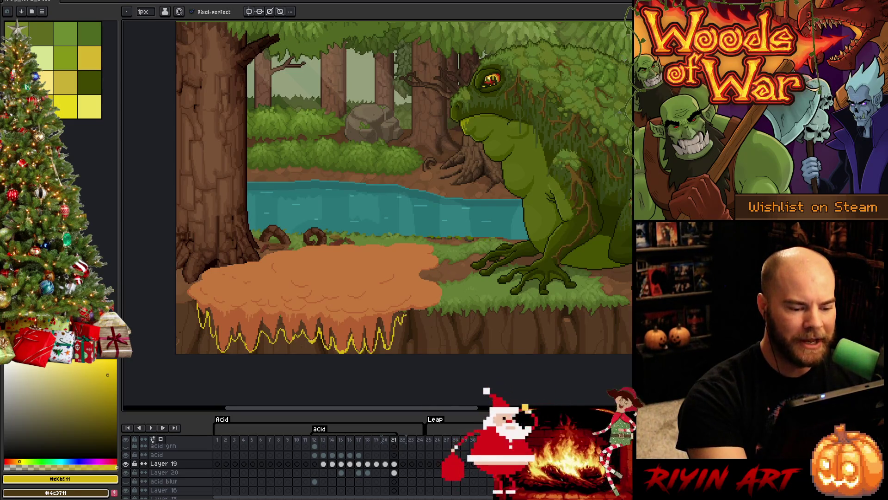
Redraw the yellow outline at the acid pool's right end, switching between Pencil and Eraser.
{"action": "left_click_drag", "start_coordinate": [403, 318], "coordinate": [410, 311]}
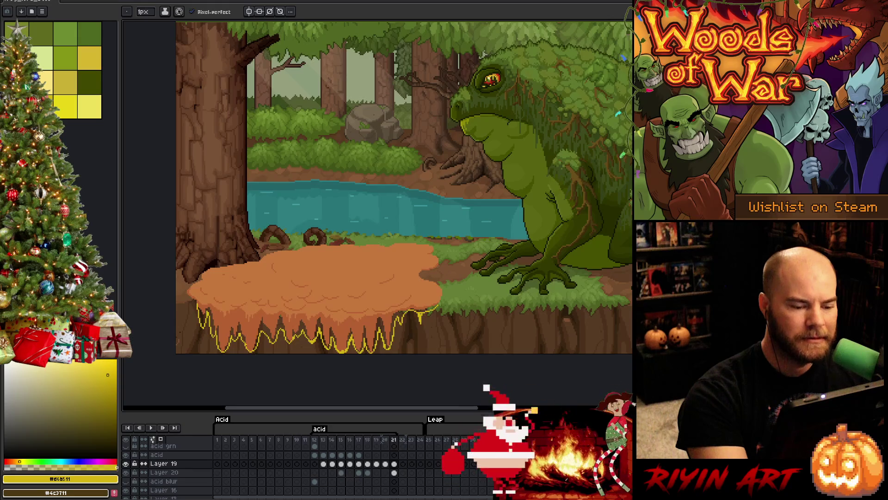
{"action": "key", "text": "e"}
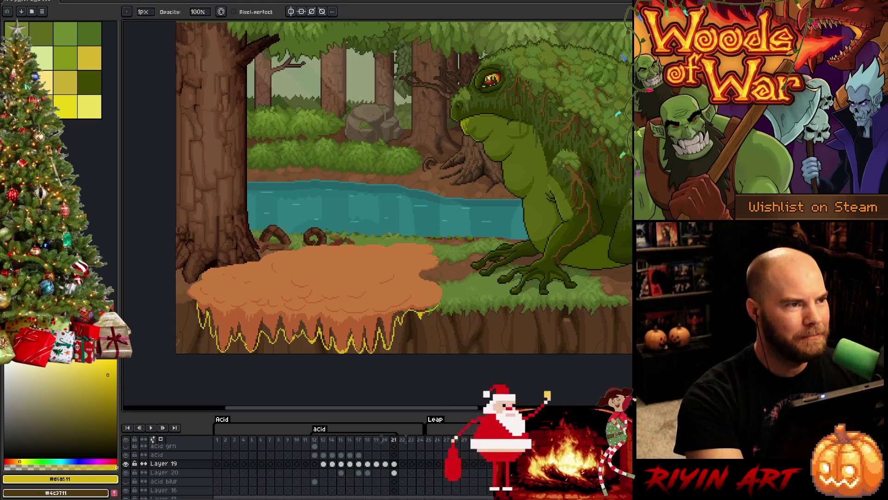
{"action": "key", "text": "b"}
{"action": "key", "text": "e"}
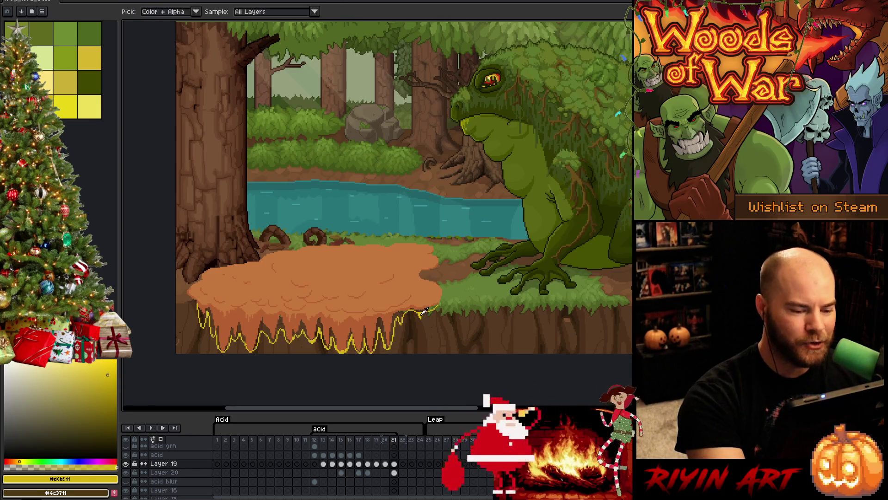
{"action": "key", "text": "b"}
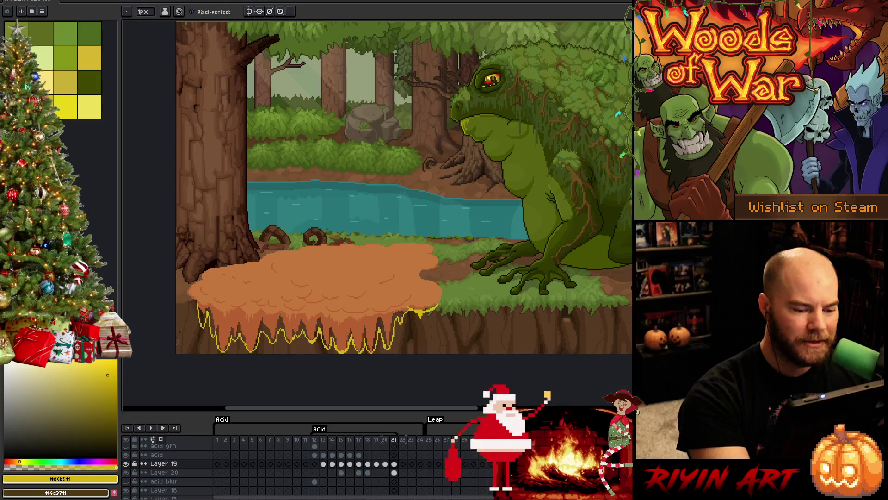
{"action": "key", "text": "e"}
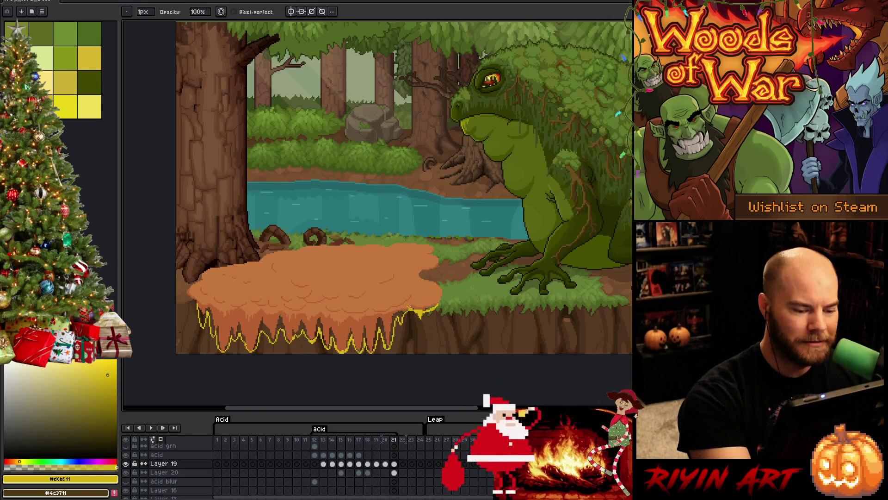
{"action": "key", "text": "b"}
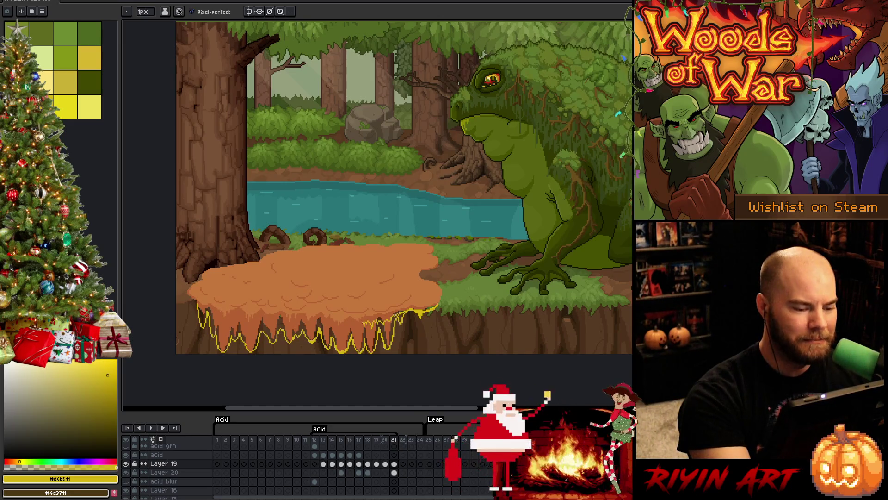
Extend the yellow drip outline leftward along the acid's dripping underside.
{"action": "left_click_drag", "start_coordinate": [341, 325], "coordinate": [334, 325]}
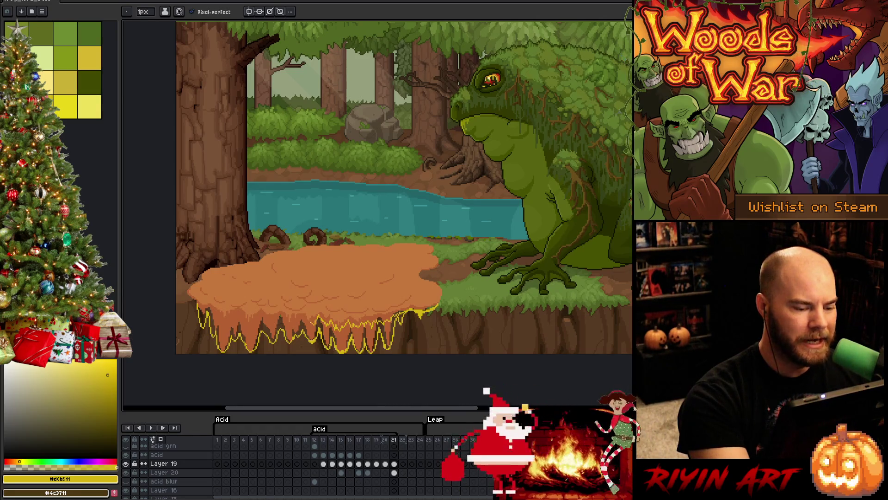
{"action": "mouse_move", "coordinate": [297, 319]}
{"action": "left_mouse_down"}
{"action": "mouse_move", "coordinate": [293, 327]}
{"action": "mouse_move", "coordinate": [275, 321]}
{"action": "left_mouse_up"}
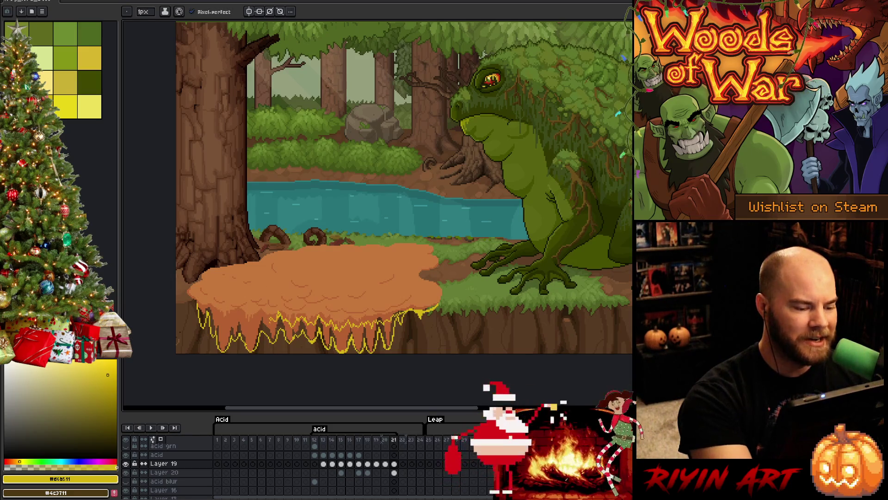
{"action": "key", "text": "e"}
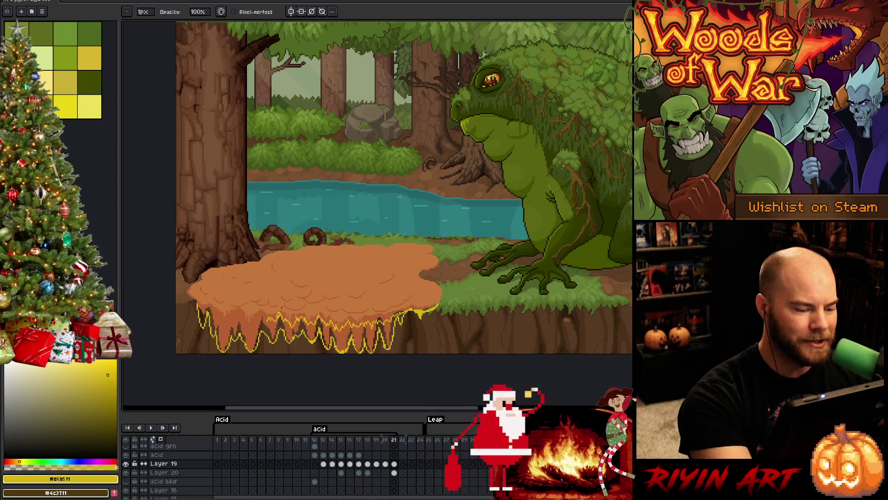
{"action": "key", "text": "b"}
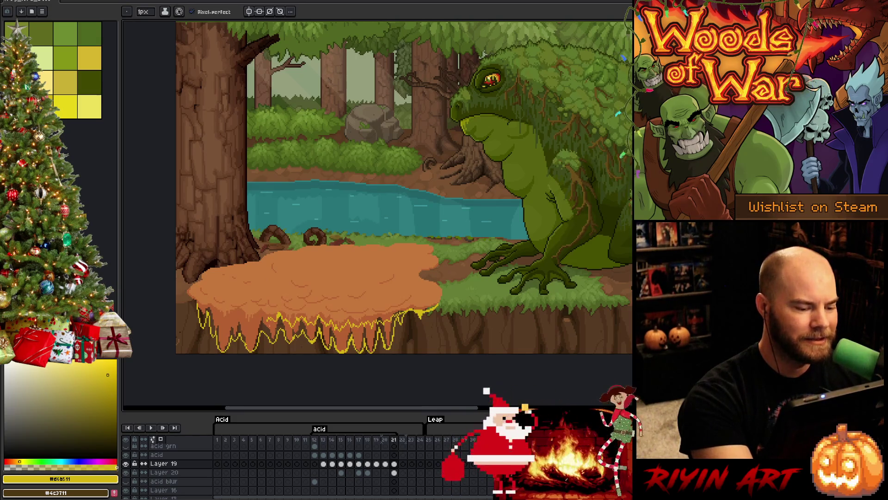
{"action": "left_click_drag", "start_coordinate": [262, 313], "coordinate": [240, 323]}
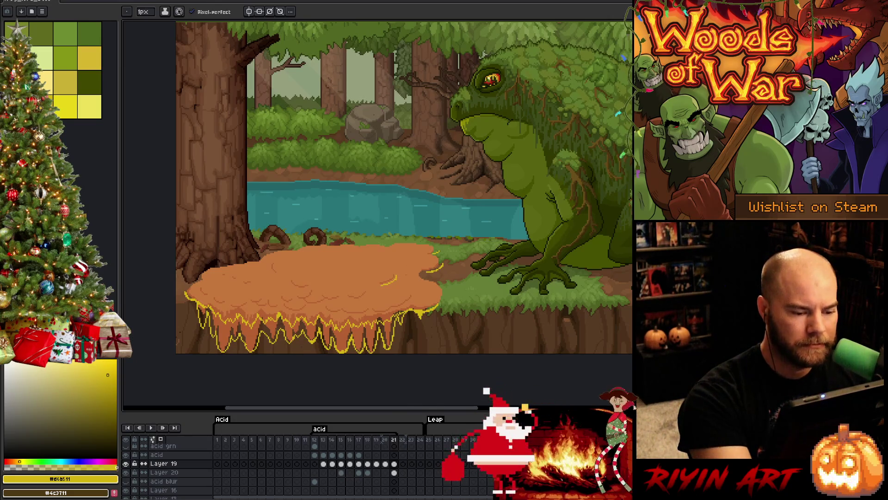
Add a short yellow stroke to the pool's lower edge, then select Layer 20's frame 21 cel.
{"action": "key", "text": "b"}
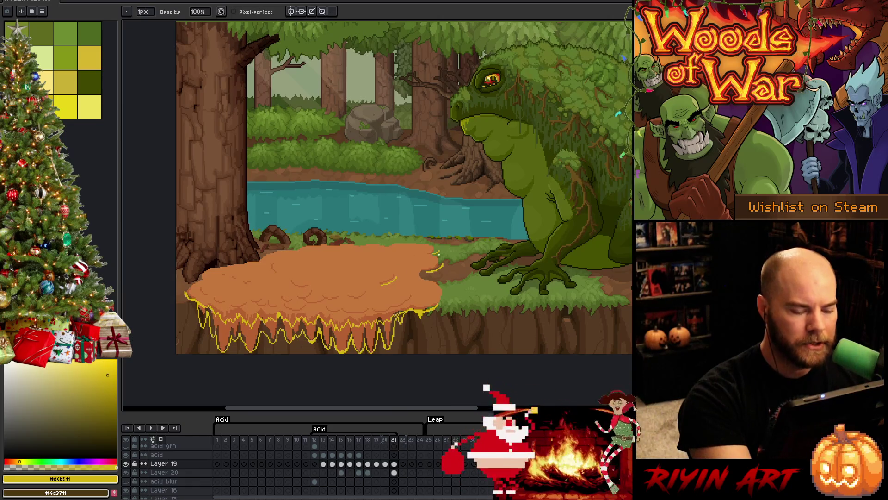
{"action": "key", "text": "e"}
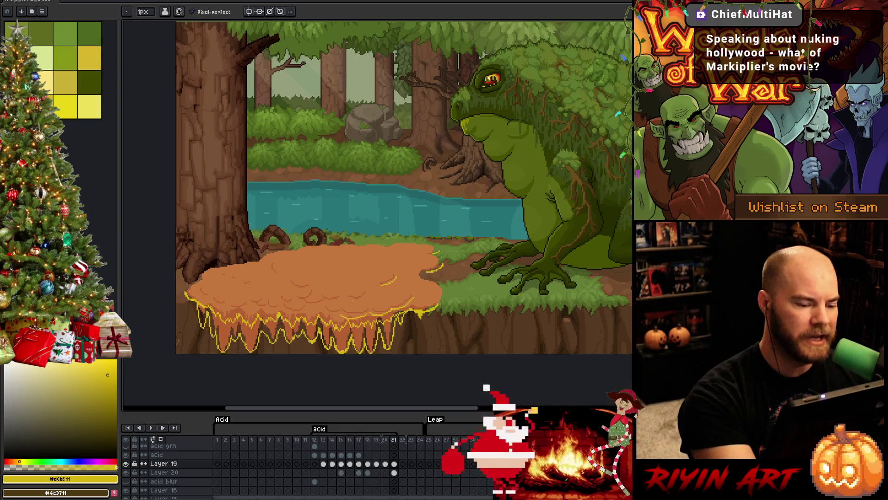
{"action": "left_click_drag", "start_coordinate": [359, 314], "coordinate": [342, 317]}
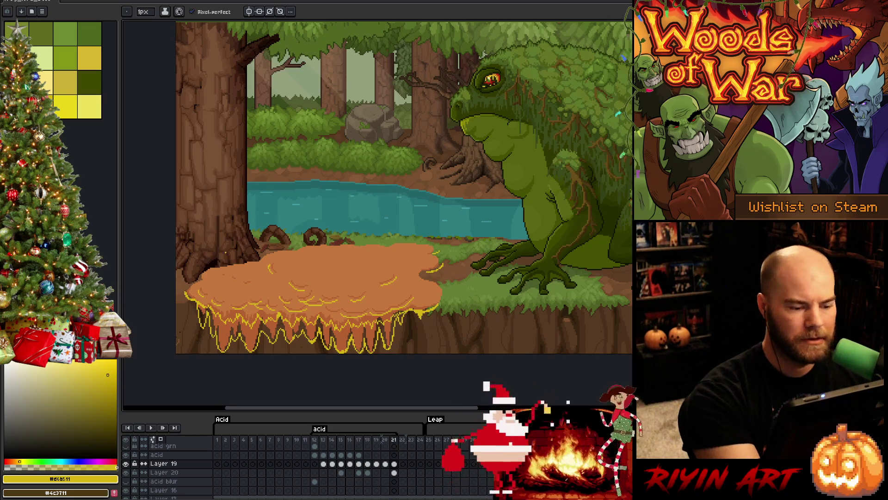
{"action": "left_click", "coordinate": [65, 106]}
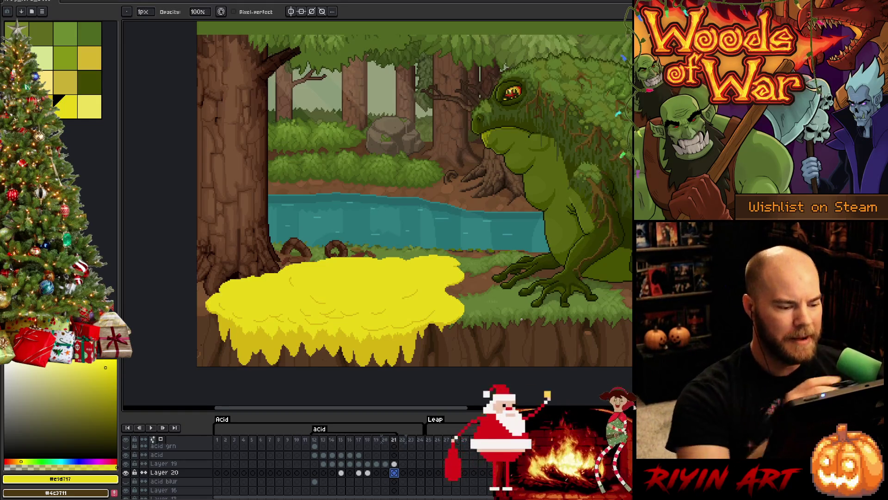
Sample the darker drip-band yellow from the canvas as the drawing colour.
{"action": "key", "text": "b"}
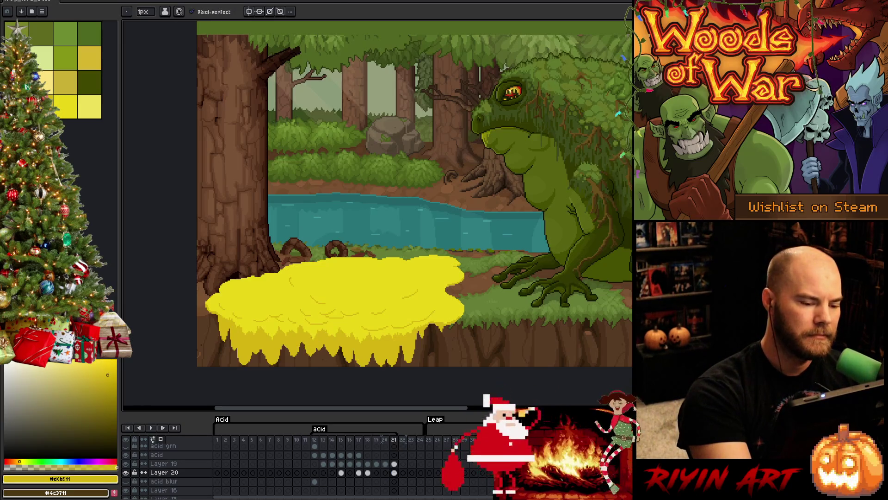
{"action": "key", "text": "v"}
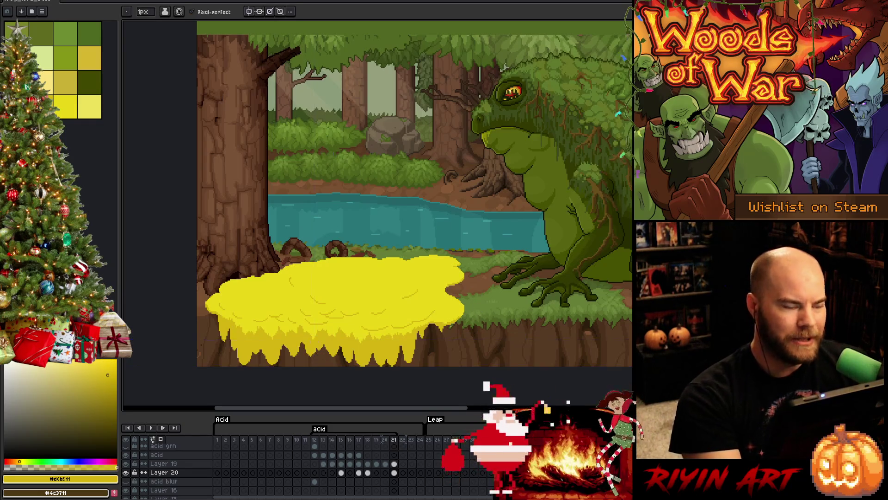
{"action": "key", "text": "i"}
{"action": "key", "text": "b"}
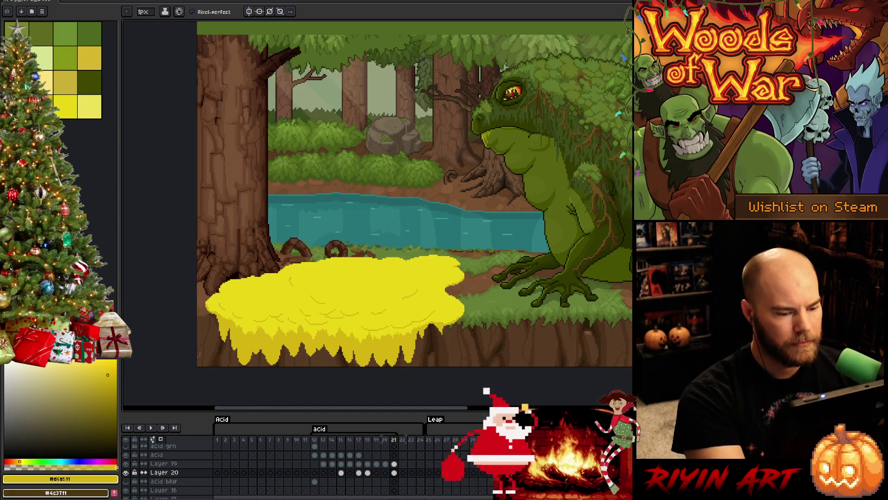
{"action": "key", "text": "v"}
{"action": "key", "text": "b"}
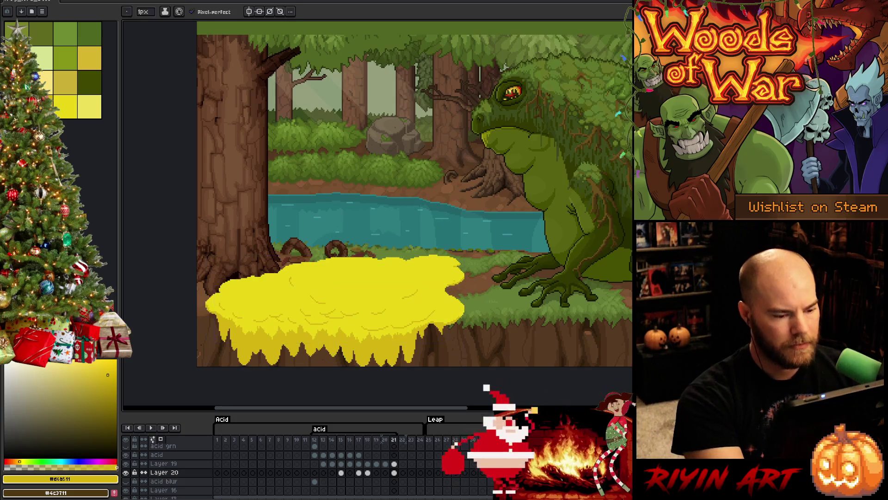
{"action": "scroll", "coordinate": [459, 287], "scroll_direction": "up", "scroll_amount": 2}
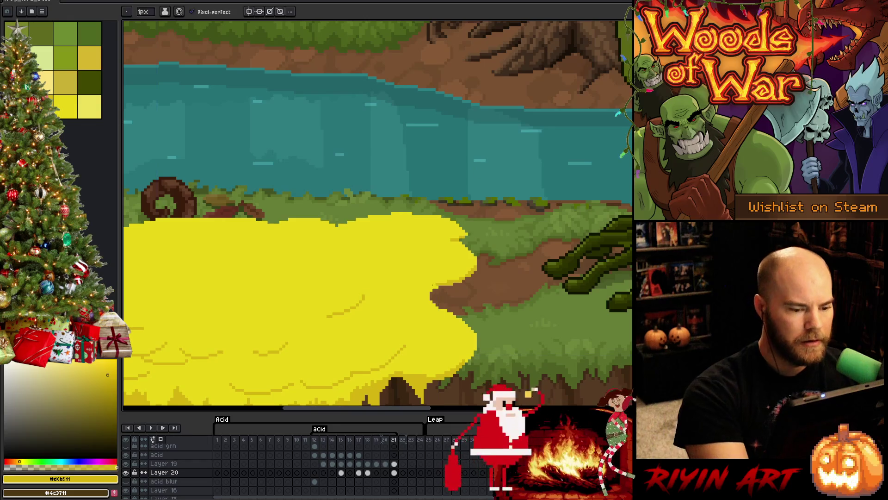
{"action": "key", "text": "alt"}
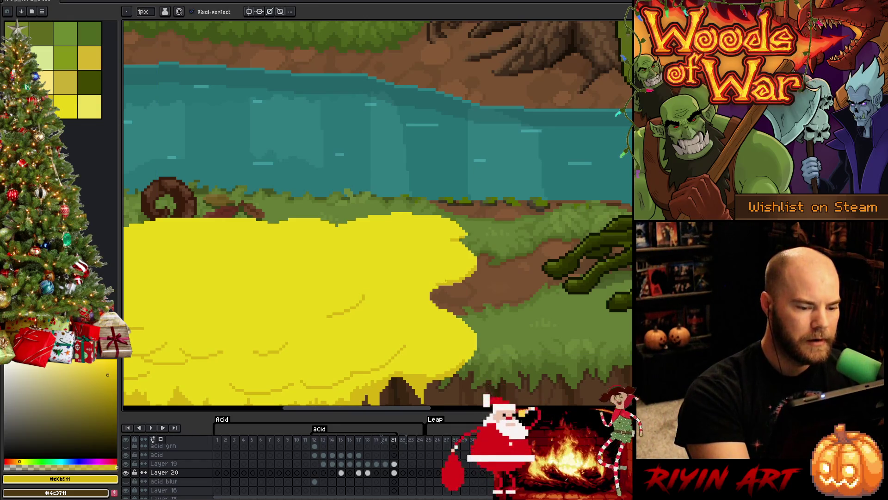
Select Layer 19's frame 21 cel, briefly isolate a layer, and centre the acid pool in view.
{"action": "left_click", "coordinate": [394, 463]}
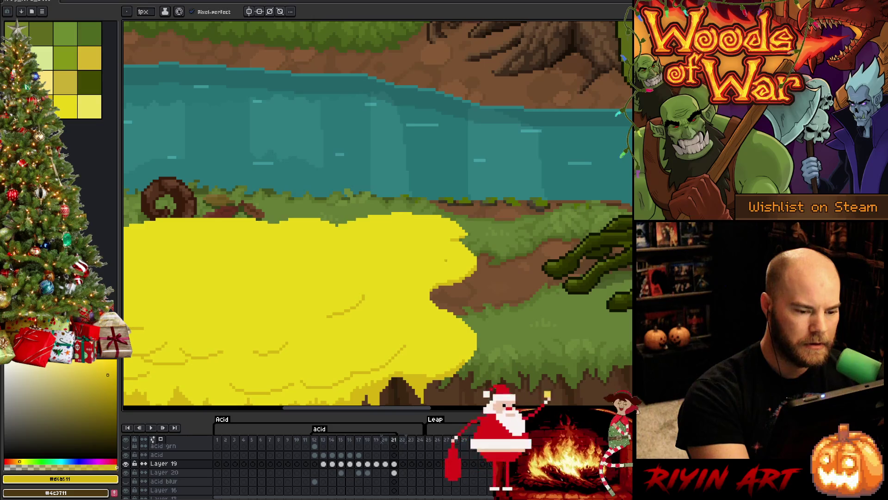
{"action": "scroll", "coordinate": [313, 255], "scroll_direction": "down", "scroll_amount": 2}
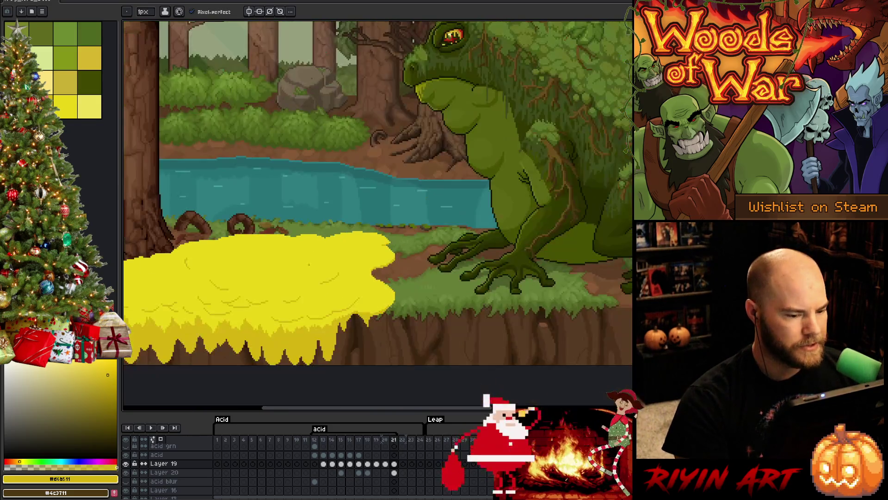
{"action": "left_click", "coordinate": [129, 473], "text": "alt"}
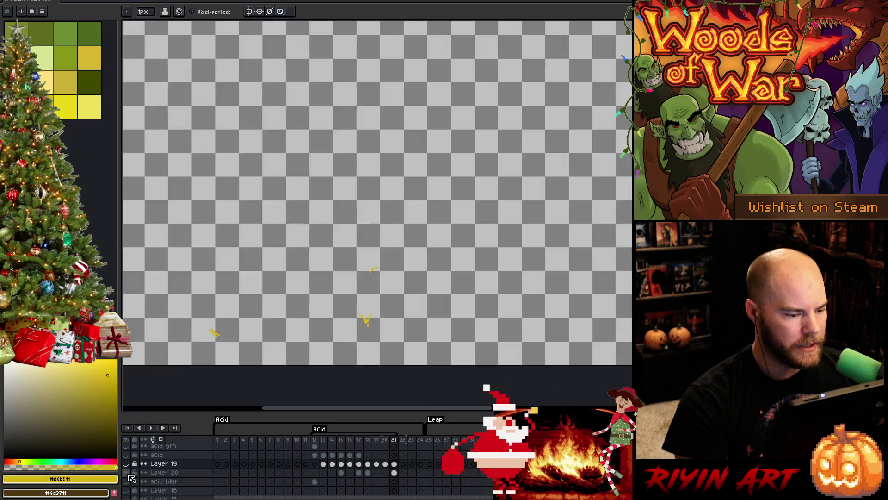
{"action": "left_click", "coordinate": [130, 477], "text": "alt"}
{"action": "scroll", "coordinate": [294, 294], "scroll_direction": "up", "scroll_amount": 2}
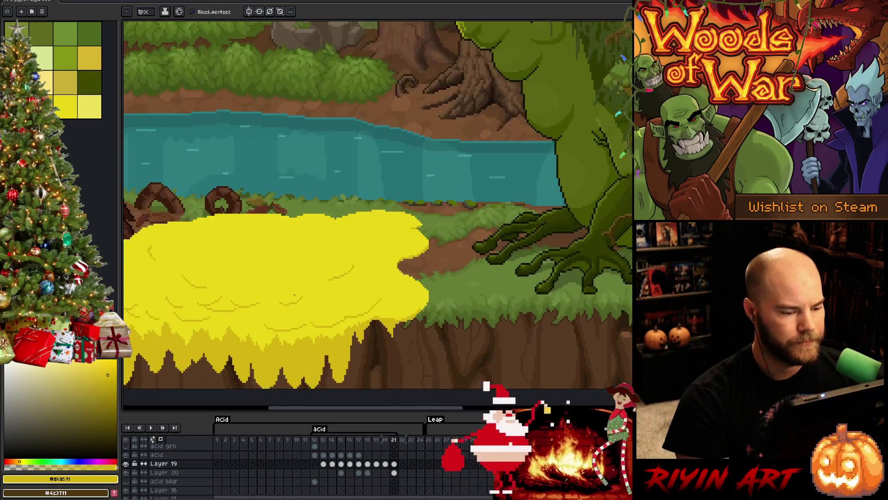
{"action": "left_click_drag", "start_coordinate": [307, 302], "coordinate": [398, 273]}
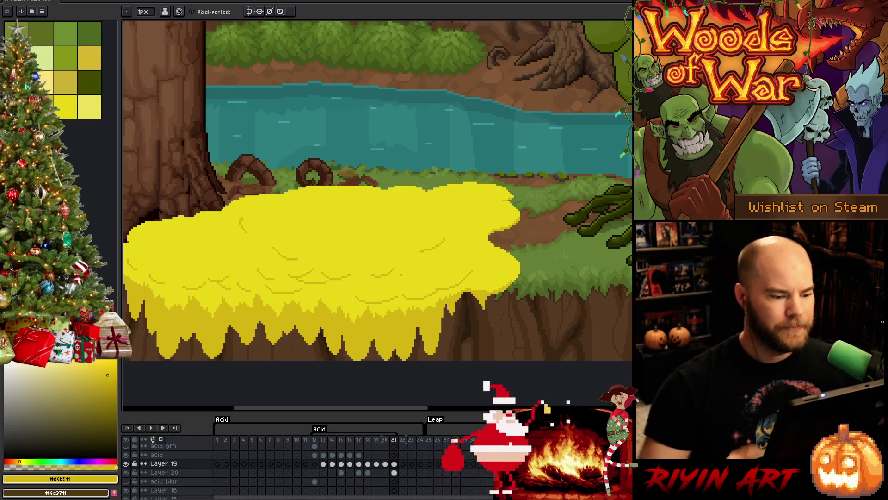
{"action": "mouse_move", "coordinate": [400, 275]}
{"action": "left_mouse_down"}
{"action": "mouse_move", "coordinate": [490, 294]}
{"action": "mouse_move", "coordinate": [480, 301]}
{"action": "mouse_move", "coordinate": [493, 312]}
{"action": "left_mouse_up"}
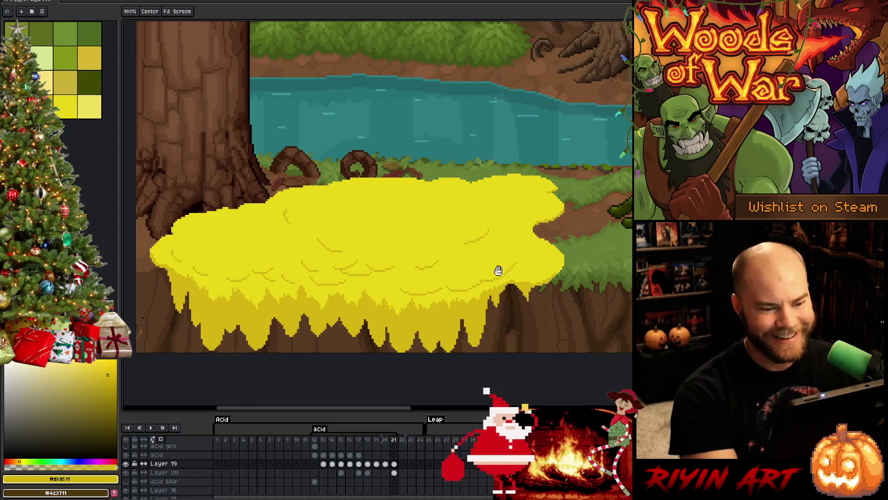
{"action": "left_click_drag", "start_coordinate": [498, 271], "coordinate": [387, 296]}
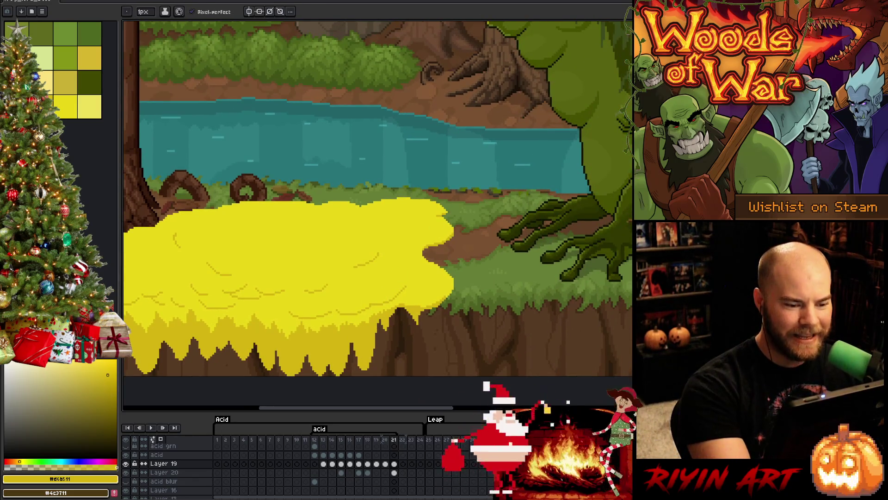
{"action": "scroll", "coordinate": [448, 239], "scroll_direction": "up", "scroll_amount": 2}
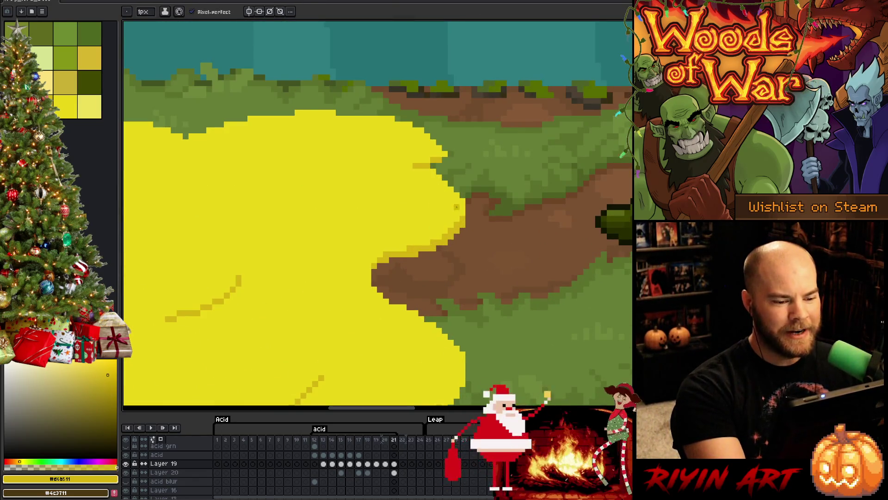
{"action": "scroll", "coordinate": [456, 209], "scroll_direction": "down", "scroll_amount": 2}
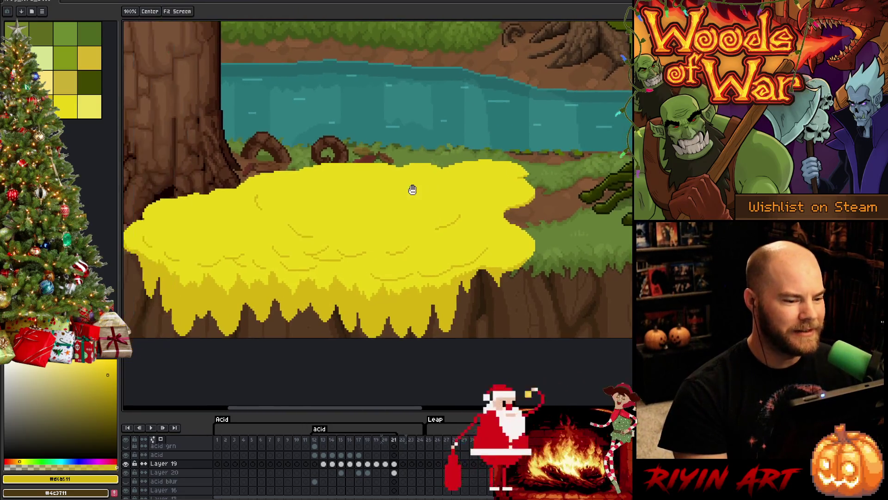
{"action": "scroll", "coordinate": [411, 190], "scroll_direction": "up", "scroll_amount": 1}
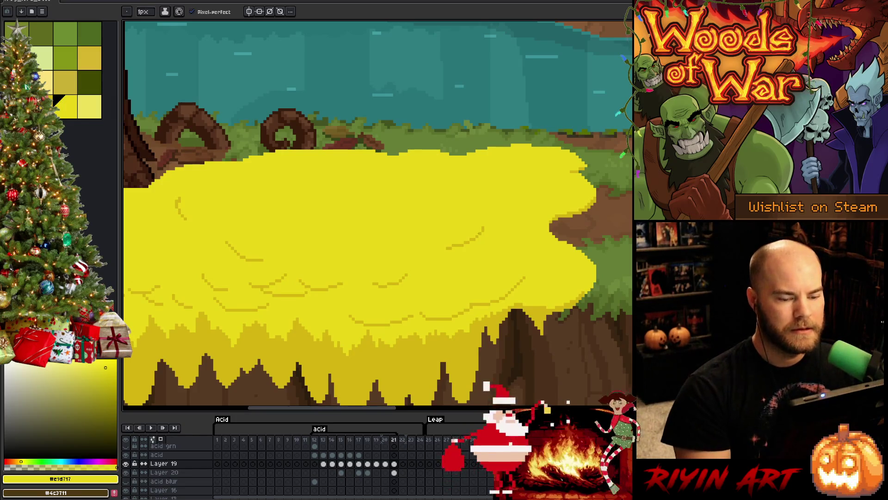
{"action": "scroll", "coordinate": [490, 240], "scroll_direction": "down", "scroll_amount": 1}
{"action": "scroll", "coordinate": [479, 246], "scroll_direction": "up", "scroll_amount": 1}
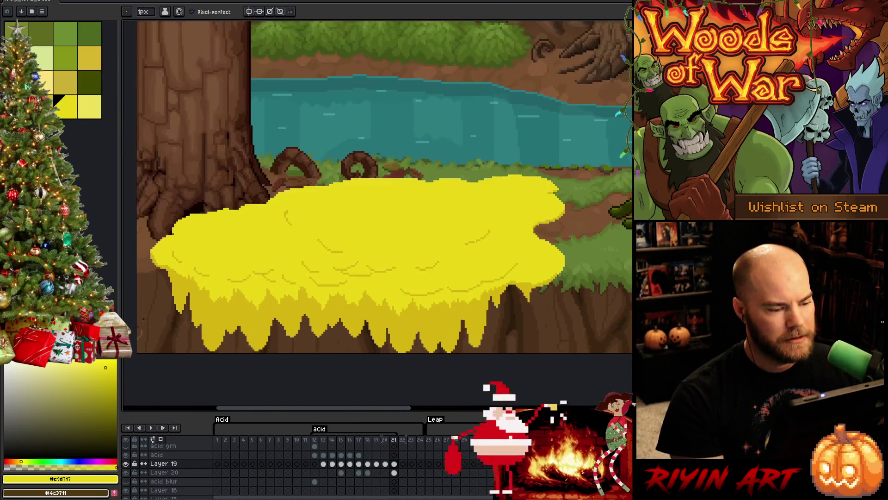
{"action": "left_click_drag", "start_coordinate": [492, 253], "coordinate": [454, 252]}
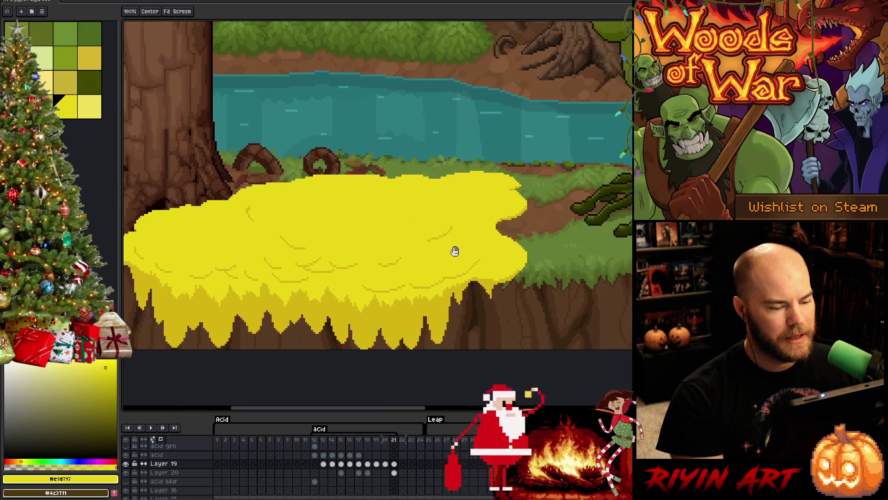
{"action": "key", "text": "comma"}
{"action": "key", "text": "period"}
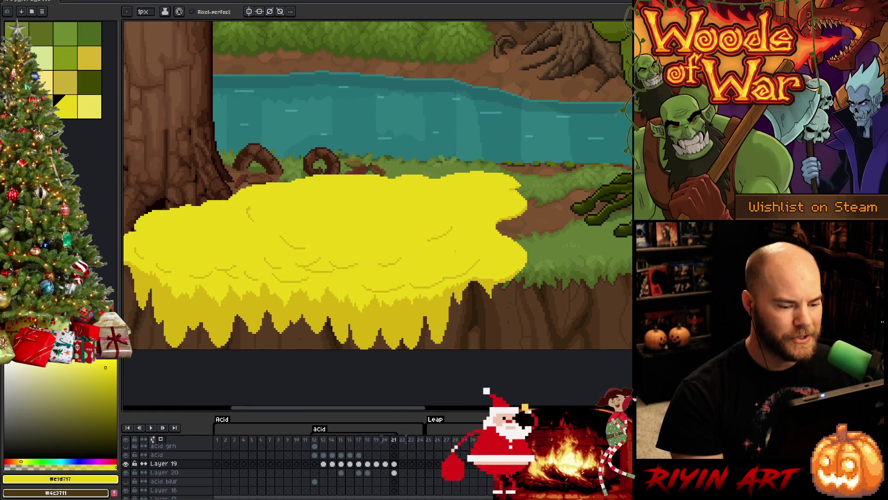
{"action": "key", "text": "comma"}
{"action": "key", "text": "period"}
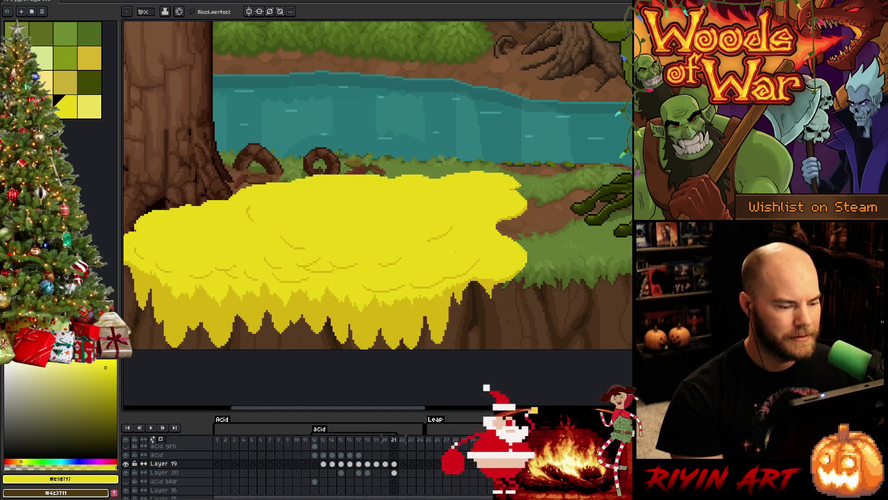
{"action": "key", "text": "comma"}
{"action": "key", "text": "period"}
{"action": "key", "text": "comma"}
{"action": "key", "text": "period"}
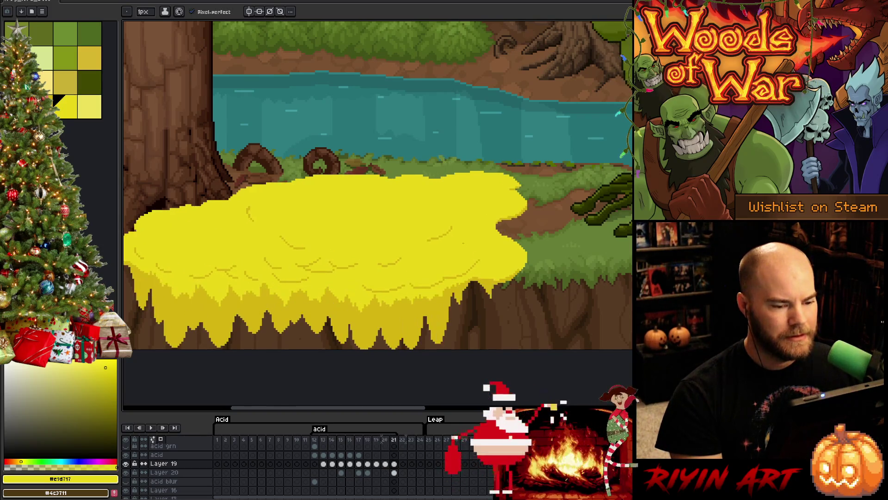
{"action": "scroll", "coordinate": [444, 252], "scroll_direction": "down", "scroll_amount": 1}
{"action": "key", "text": "comma"}
{"action": "key", "text": "period"}
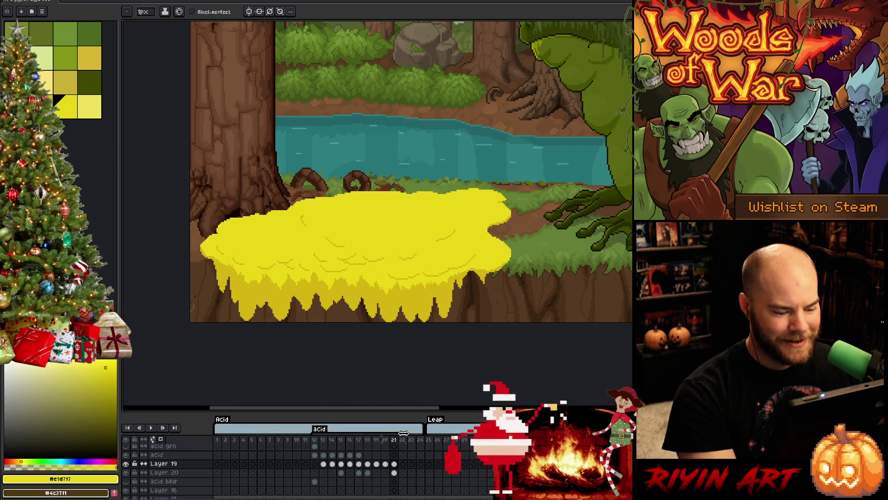
Create frame 22 holding a pasted copy of the frame 21 acid.
{"action": "left_click", "coordinate": [394, 463]}
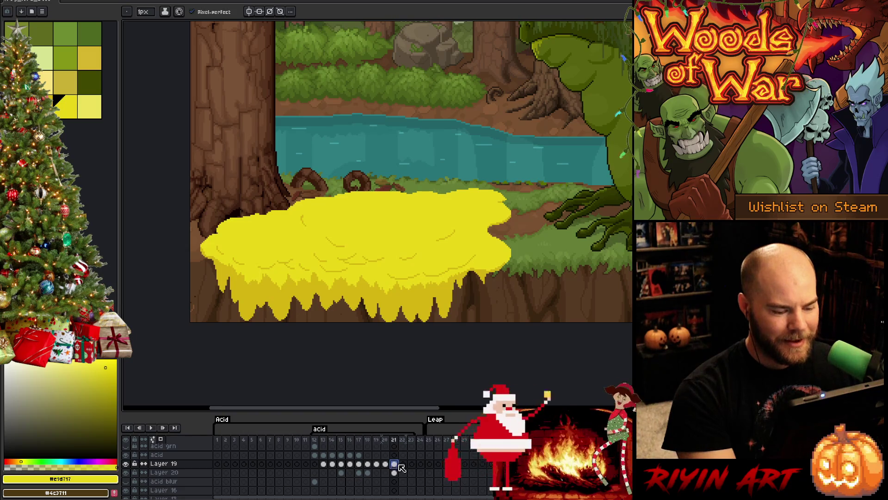
{"action": "left_click", "coordinate": [404, 464]}
{"action": "key", "text": "ctrl+v"}
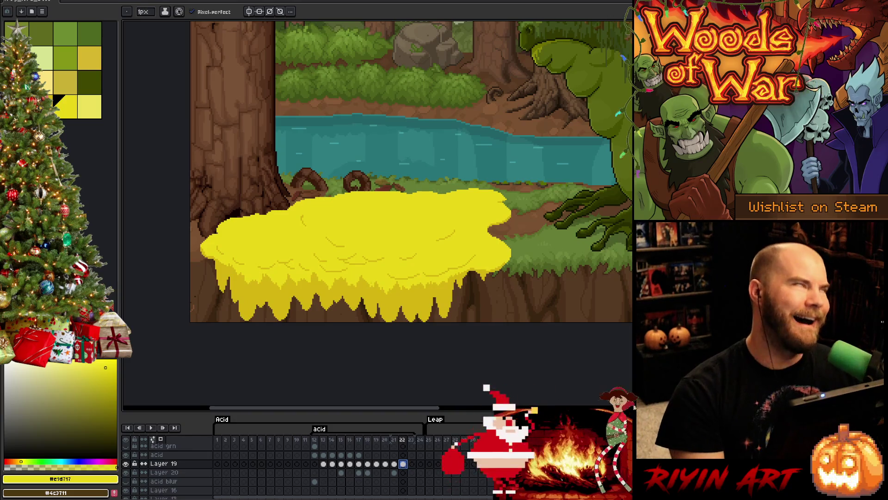
{"action": "scroll", "coordinate": [402, 218], "scroll_direction": "up", "scroll_amount": 1}
{"action": "mouse_move", "coordinate": [403, 218]}
{"action": "left_mouse_down"}
{"action": "mouse_move", "coordinate": [395, 222]}
{"action": "mouse_move", "coordinate": [421, 223]}
{"action": "left_mouse_up"}
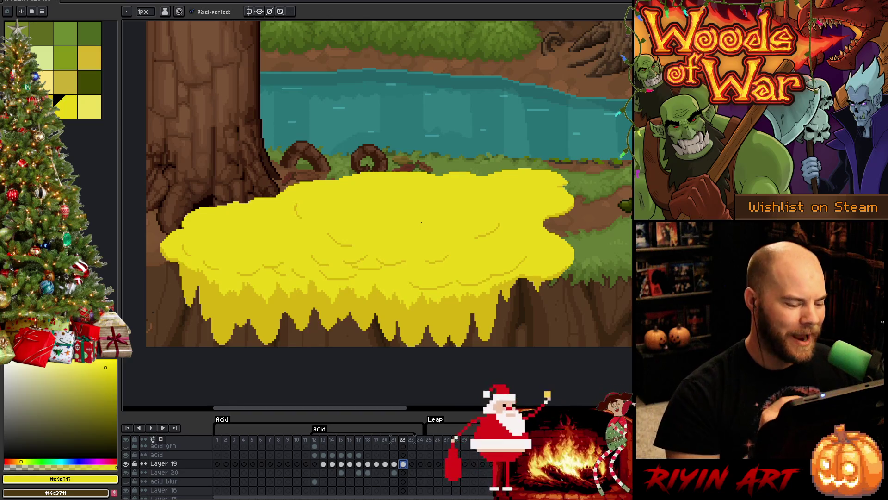
Shift the hue of Layer 20's frame 22 acid by -58 toward pink, then return to frame 21.
{"action": "left_click", "coordinate": [403, 473]}
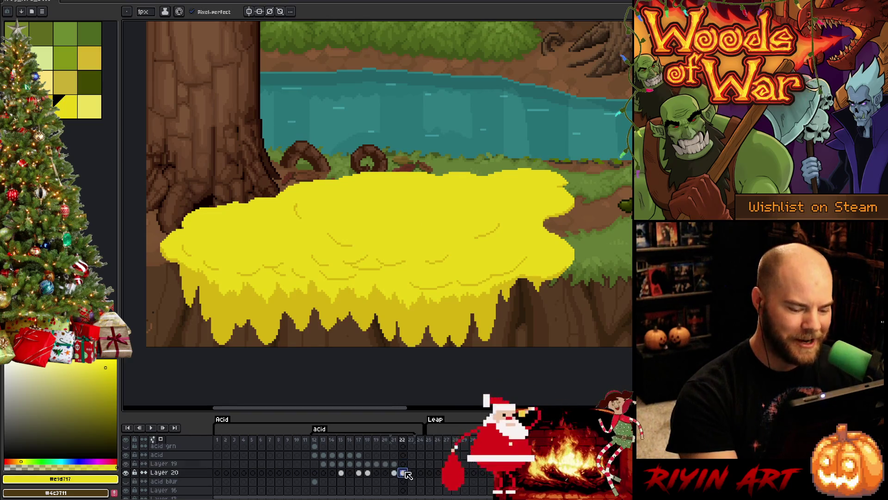
{"action": "key", "text": "ctrl+u"}
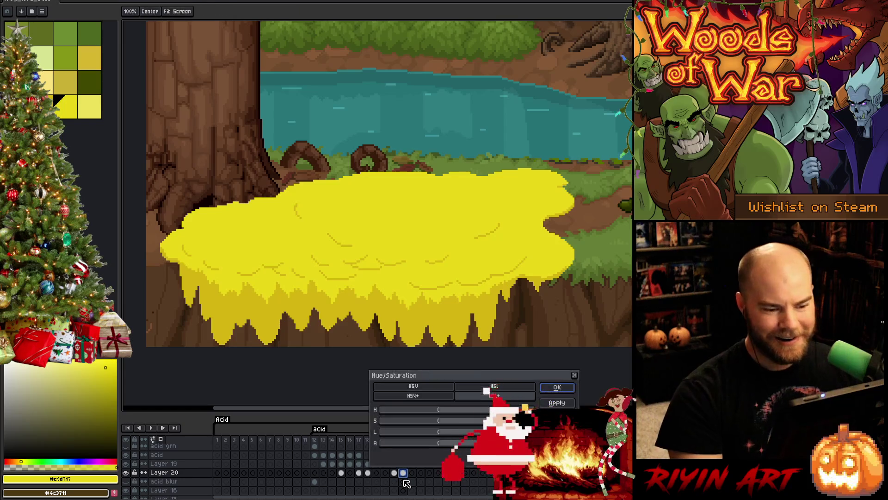
{"action": "mouse_move", "coordinate": [439, 410]}
{"action": "left_mouse_down"}
{"action": "mouse_move", "coordinate": [419, 409]}
{"action": "mouse_move", "coordinate": [419, 424]}
{"action": "left_mouse_up"}
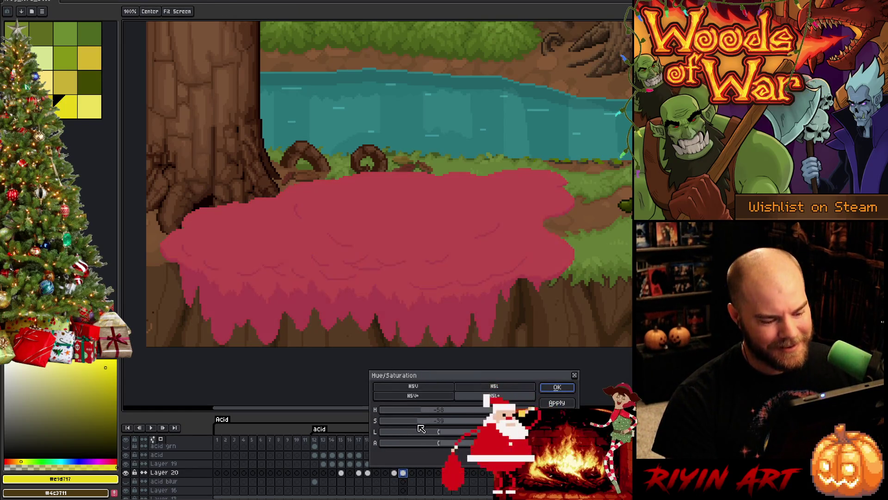
{"action": "left_click", "coordinate": [556, 387]}
{"action": "left_click", "coordinate": [394, 463]}
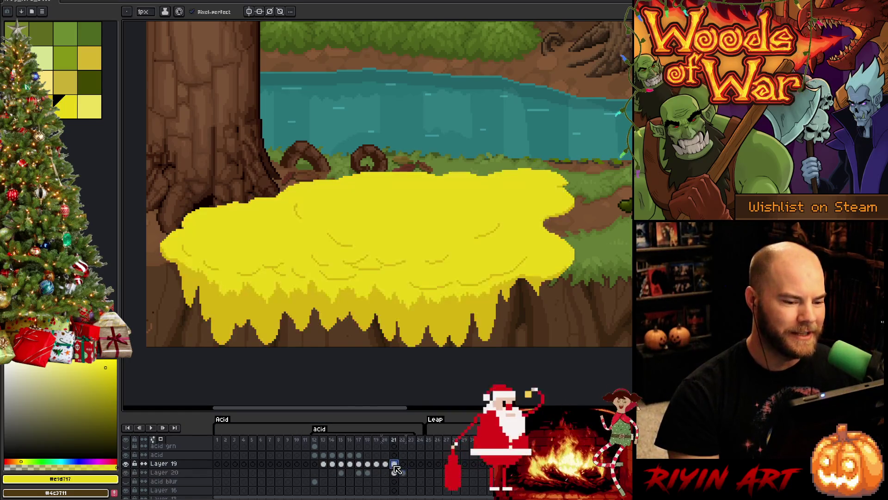
On Layer 20 frame 22, outline the pink acid's right edge and lower-right drip in yellow.
{"action": "left_click", "coordinate": [403, 464]}
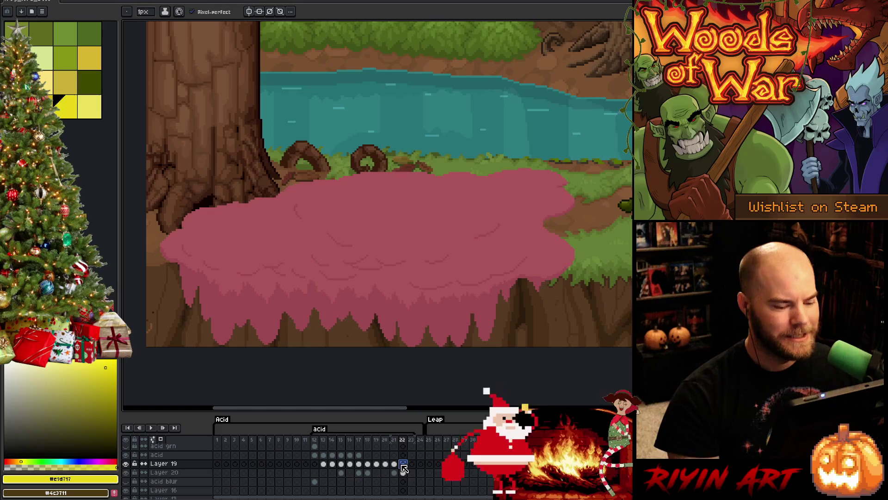
{"action": "left_click", "coordinate": [403, 472]}
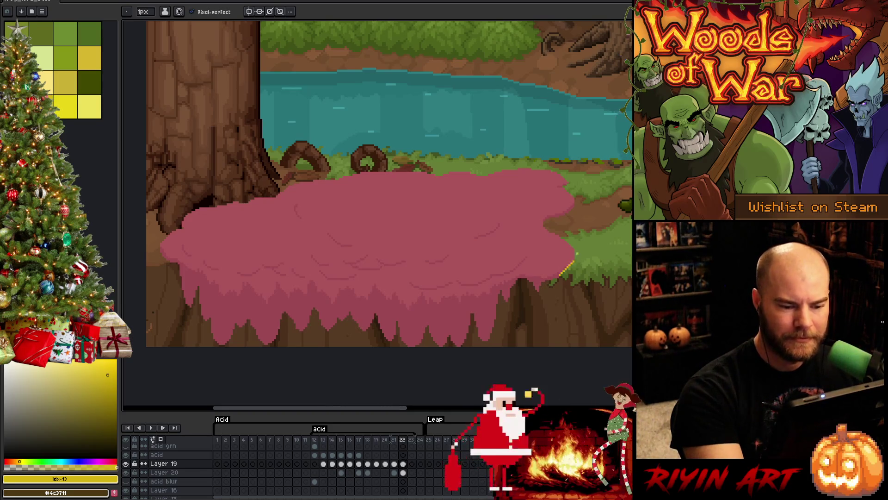
{"action": "left_click_drag", "start_coordinate": [573, 265], "coordinate": [558, 279]}
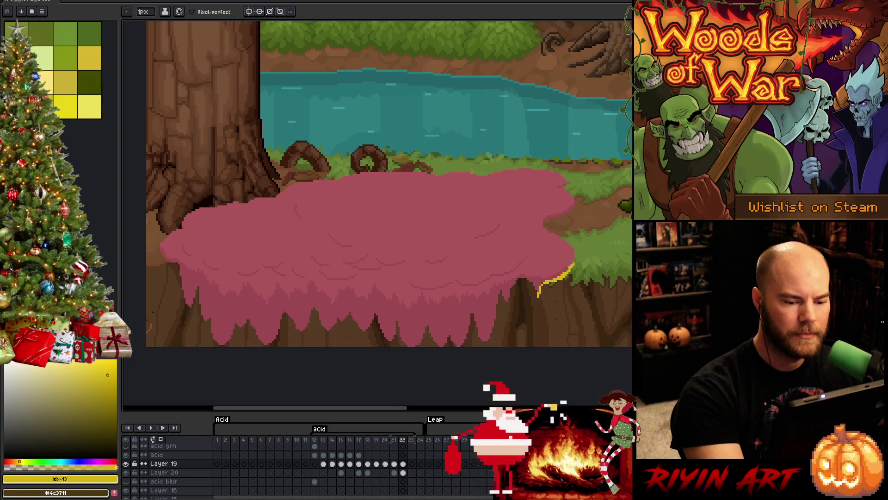
{"action": "mouse_move", "coordinate": [538, 283]}
{"action": "left_mouse_down"}
{"action": "mouse_move", "coordinate": [537, 294]}
{"action": "mouse_move", "coordinate": [516, 283]}
{"action": "left_mouse_up"}
{"action": "key", "text": "ctrl+z"}
{"action": "key", "text": "ctrl+z"}
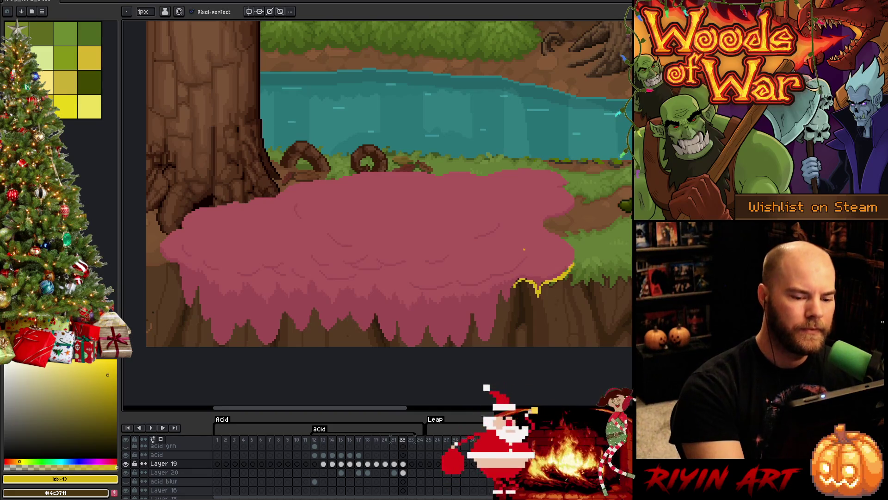
{"action": "left_click_drag", "start_coordinate": [519, 279], "coordinate": [507, 318]}
{"action": "key", "text": "ctrl+z"}
{"action": "mouse_move", "coordinate": [511, 287]}
{"action": "left_mouse_down"}
{"action": "mouse_move", "coordinate": [507, 313]}
{"action": "mouse_move", "coordinate": [499, 290]}
{"action": "mouse_move", "coordinate": [493, 332]}
{"action": "left_mouse_up"}
{"action": "key", "text": "ctrl+z"}
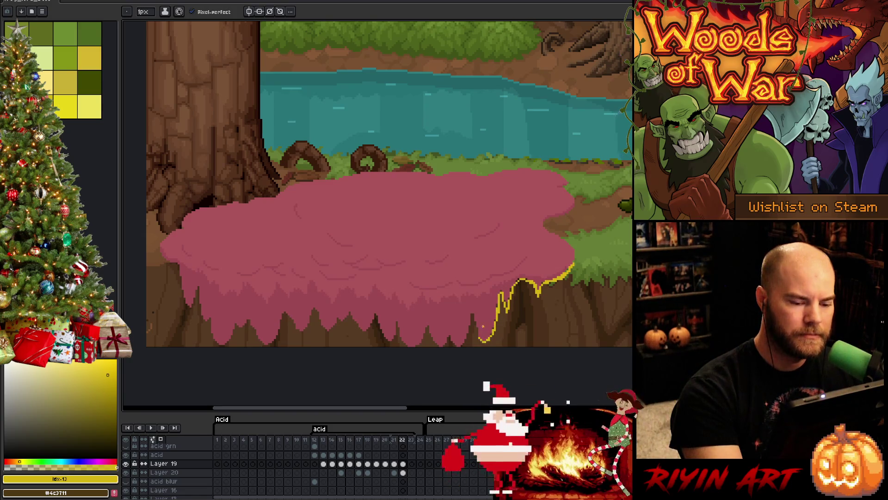
{"action": "key", "text": "ctrl+z"}
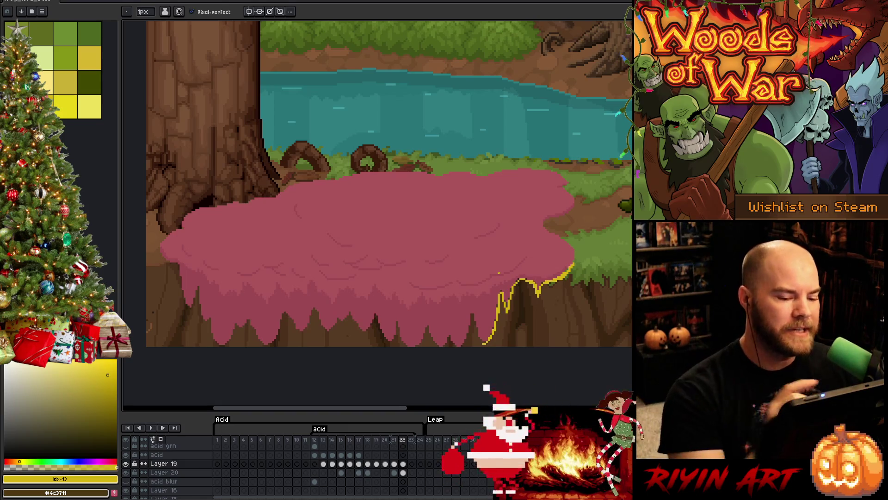
Extend the yellow outline around the next bottom drips, redoing misdrawn segments, and pan left.
{"action": "mouse_move", "coordinate": [482, 344]}
{"action": "left_mouse_down"}
{"action": "mouse_move", "coordinate": [472, 315]}
{"action": "mouse_move", "coordinate": [455, 346]}
{"action": "mouse_move", "coordinate": [451, 326]}
{"action": "mouse_move", "coordinate": [435, 343]}
{"action": "mouse_move", "coordinate": [427, 325]}
{"action": "left_mouse_up"}
{"action": "key", "text": "ctrl+z"}
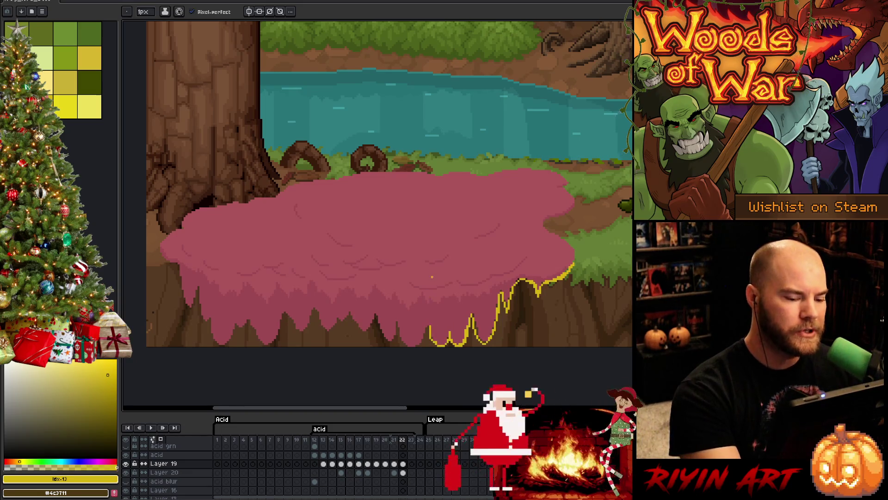
{"action": "key", "text": "ctrl+z"}
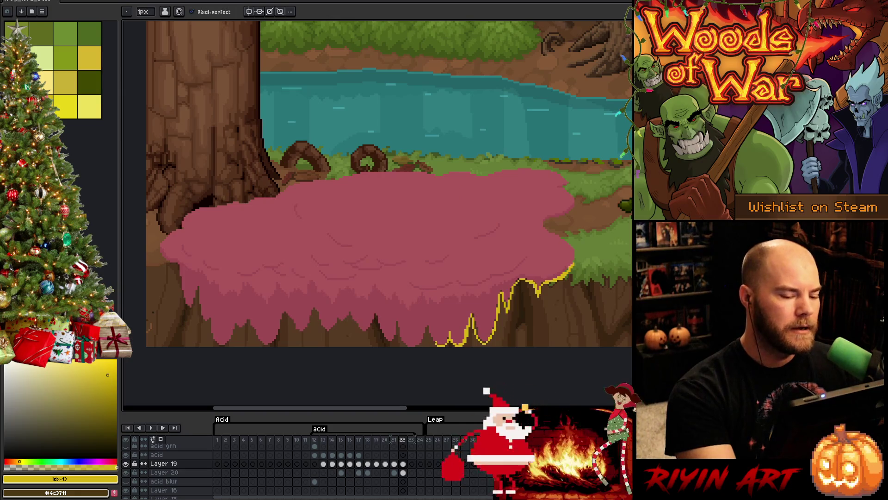
{"action": "mouse_move", "coordinate": [436, 342]}
{"action": "left_mouse_down"}
{"action": "mouse_move", "coordinate": [426, 322]}
{"action": "mouse_move", "coordinate": [410, 346]}
{"action": "mouse_move", "coordinate": [397, 331]}
{"action": "mouse_move", "coordinate": [393, 342]}
{"action": "mouse_move", "coordinate": [378, 330]}
{"action": "left_mouse_up"}
{"action": "key", "text": "ctrl+z"}
{"action": "key", "text": "ctrl+z"}
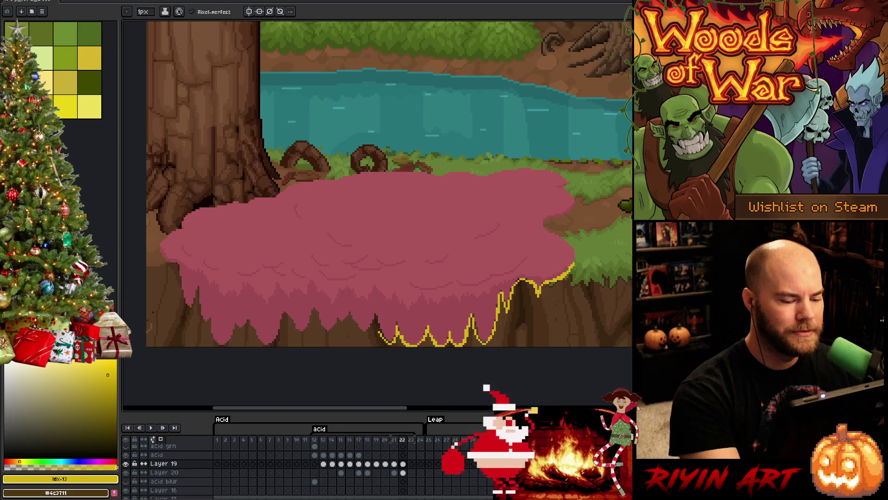
{"action": "key", "text": "ctrl+z"}
{"action": "key", "text": "ctrl+z"}
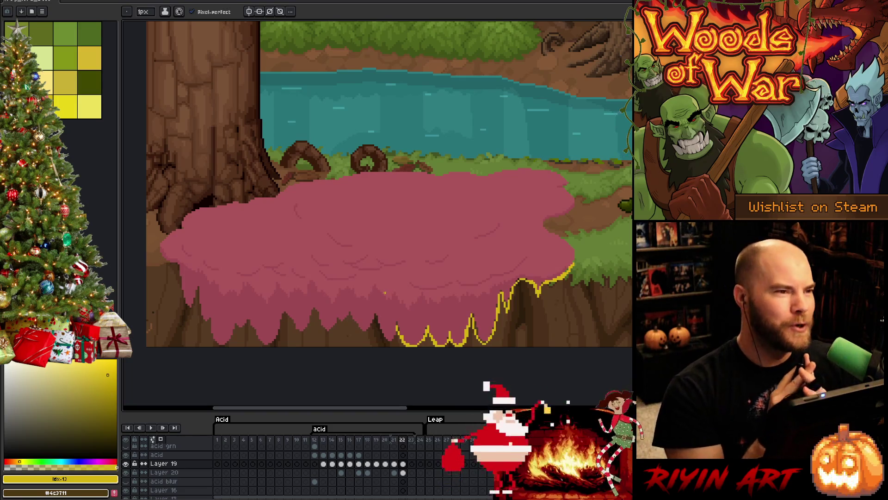
{"action": "key", "text": "space"}
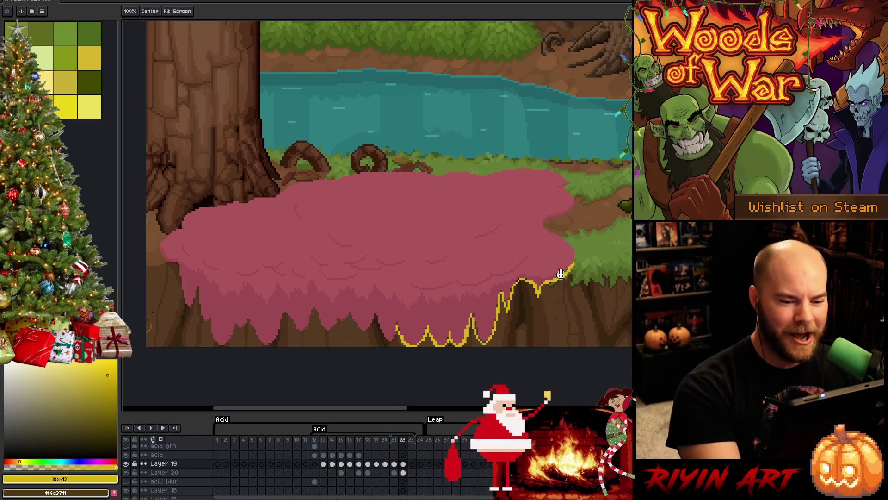
{"action": "left_click_drag", "start_coordinate": [560, 274], "coordinate": [534, 276]}
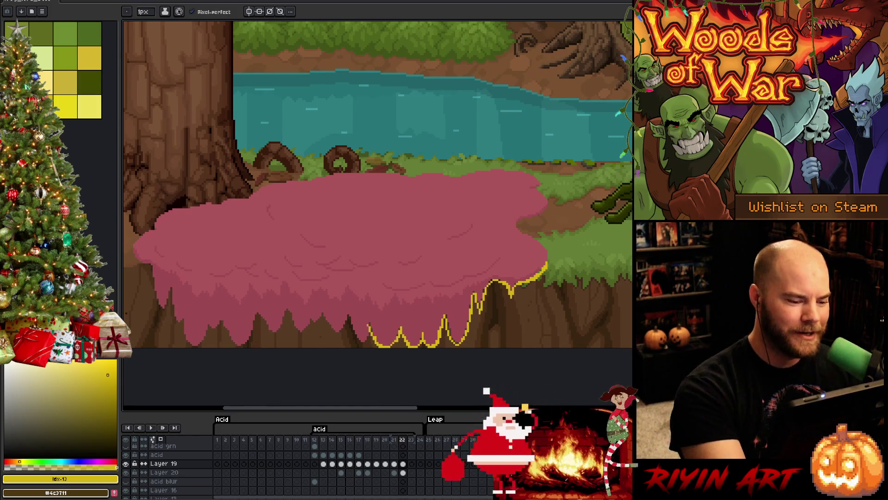
Draw more yellow zigzag drip outline leftward under the pink pool, undoing shallow strokes.
{"action": "mouse_move", "coordinate": [369, 329]}
{"action": "left_mouse_down"}
{"action": "mouse_move", "coordinate": [349, 338]}
{"action": "mouse_move", "coordinate": [362, 342]}
{"action": "mouse_move", "coordinate": [349, 320]}
{"action": "left_mouse_up"}
{"action": "key", "text": "ctrl+z"}
{"action": "key", "text": "ctrl+z"}
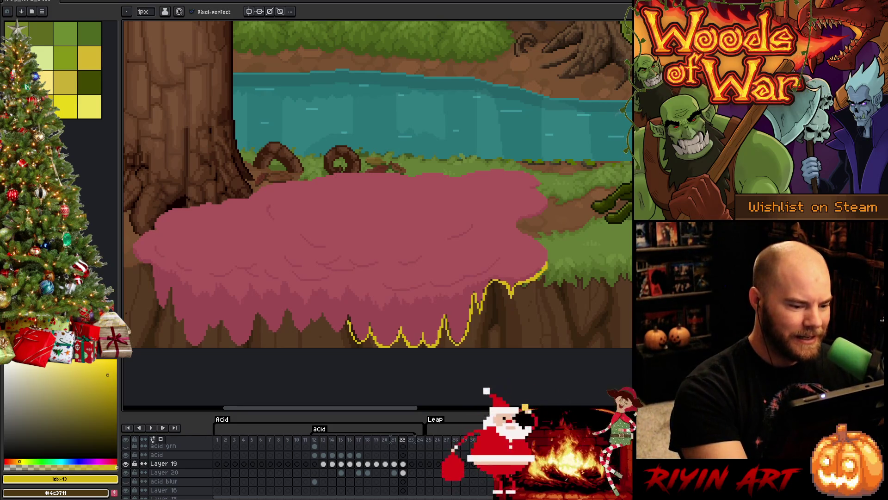
{"action": "left_click_drag", "start_coordinate": [349, 323], "coordinate": [330, 335]}
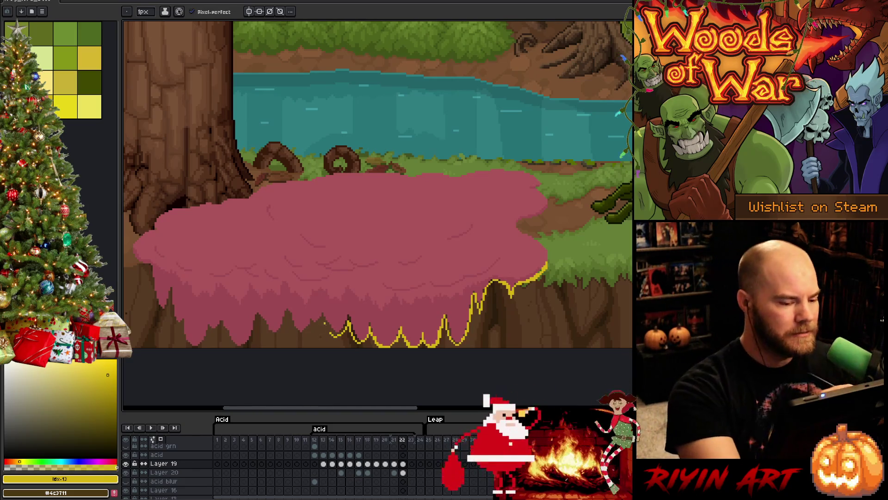
{"action": "mouse_move", "coordinate": [329, 334]}
{"action": "left_mouse_down"}
{"action": "mouse_move", "coordinate": [324, 317]}
{"action": "mouse_move", "coordinate": [296, 332]}
{"action": "mouse_move", "coordinate": [287, 308]}
{"action": "left_mouse_up"}
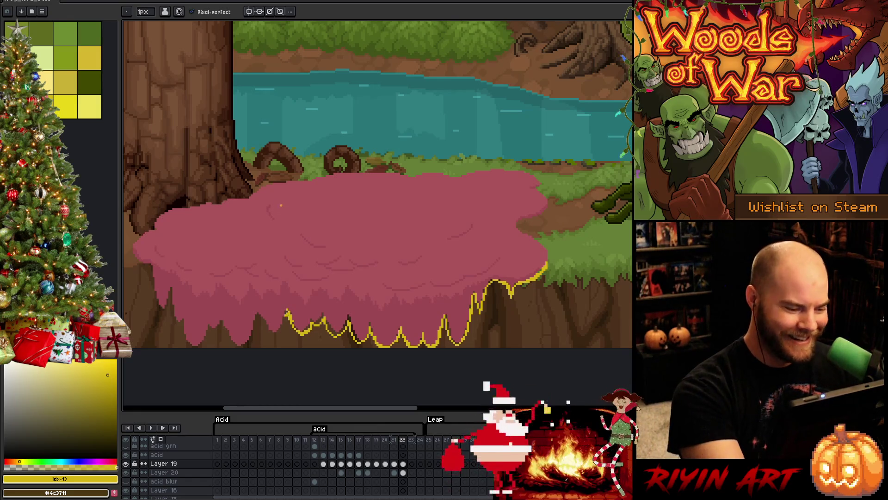
{"action": "mouse_move", "coordinate": [287, 309]}
{"action": "left_mouse_down"}
{"action": "mouse_move", "coordinate": [268, 337]}
{"action": "mouse_move", "coordinate": [279, 337]}
{"action": "mouse_move", "coordinate": [258, 313]}
{"action": "mouse_move", "coordinate": [267, 334]}
{"action": "mouse_move", "coordinate": [257, 315]}
{"action": "mouse_move", "coordinate": [256, 336]}
{"action": "mouse_move", "coordinate": [245, 343]}
{"action": "mouse_move", "coordinate": [234, 346]}
{"action": "mouse_move", "coordinate": [221, 322]}
{"action": "mouse_move", "coordinate": [214, 333]}
{"action": "left_mouse_up"}
{"action": "key", "text": "ctrl+z"}
{"action": "key", "text": "ctrl+z"}
{"action": "key", "text": "ctrl+z"}
{"action": "key", "text": "ctrl+z"}
{"action": "key", "text": "ctrl+z"}
{"action": "key", "text": "ctrl+z"}
Draw the final yellow zigzag stroke to the pink pool's left edge.
{"action": "mouse_move", "coordinate": [213, 332]}
{"action": "left_mouse_down"}
{"action": "mouse_move", "coordinate": [194, 347]}
{"action": "mouse_move", "coordinate": [132, 254]}
{"action": "left_mouse_up"}
{"action": "key", "text": "ctrl+z"}
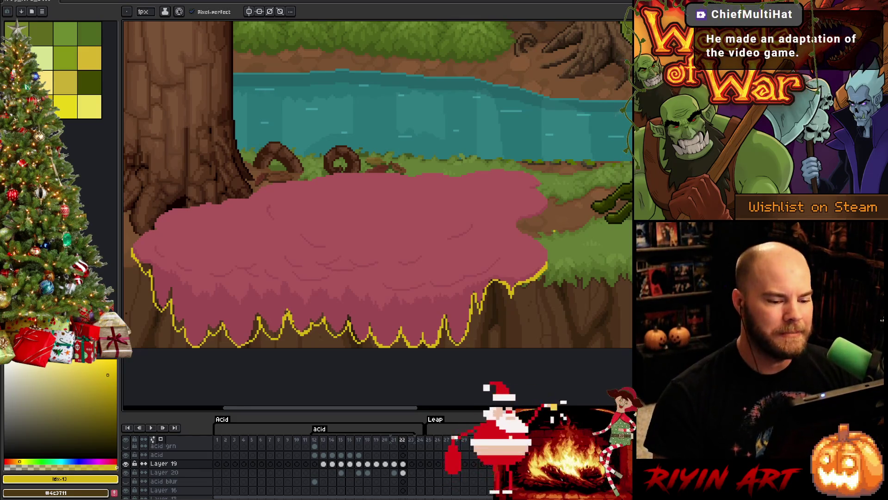
Draw a new yellow zigzag under the pink pool's right-side surface, refining pixels with undo and redo.
{"action": "key", "text": "End"}
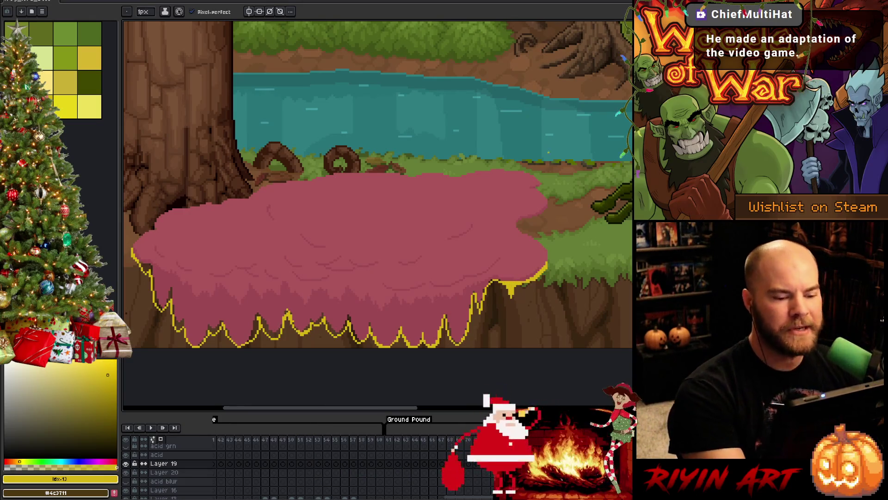
{"action": "key", "text": "e"}
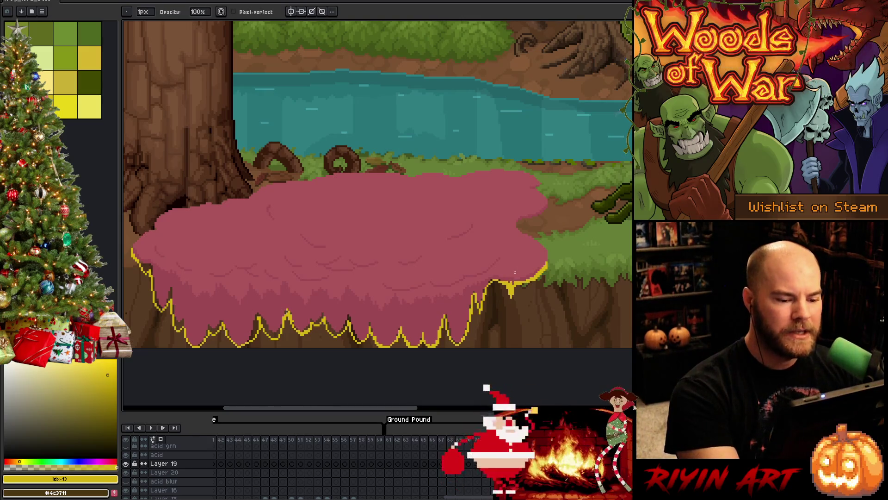
{"action": "key", "text": "b"}
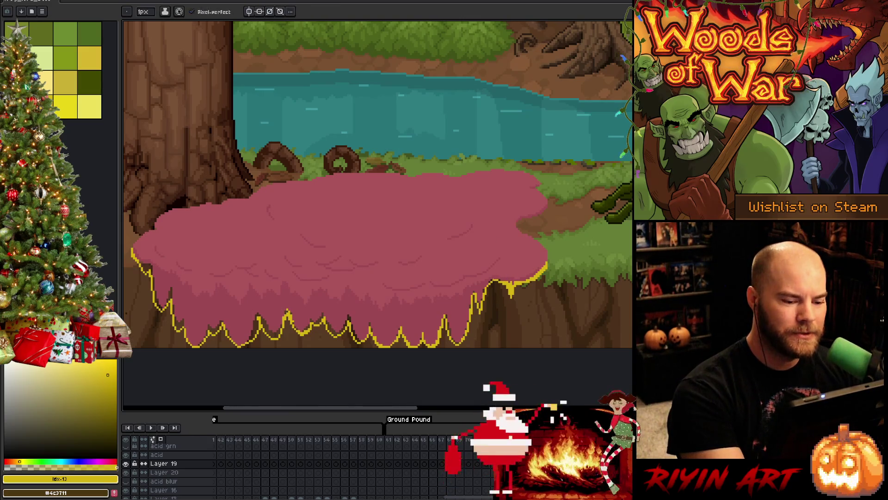
{"action": "mouse_move", "coordinate": [490, 281]}
{"action": "left_mouse_down"}
{"action": "mouse_move", "coordinate": [447, 306]}
{"action": "mouse_move", "coordinate": [388, 313]}
{"action": "left_mouse_up"}
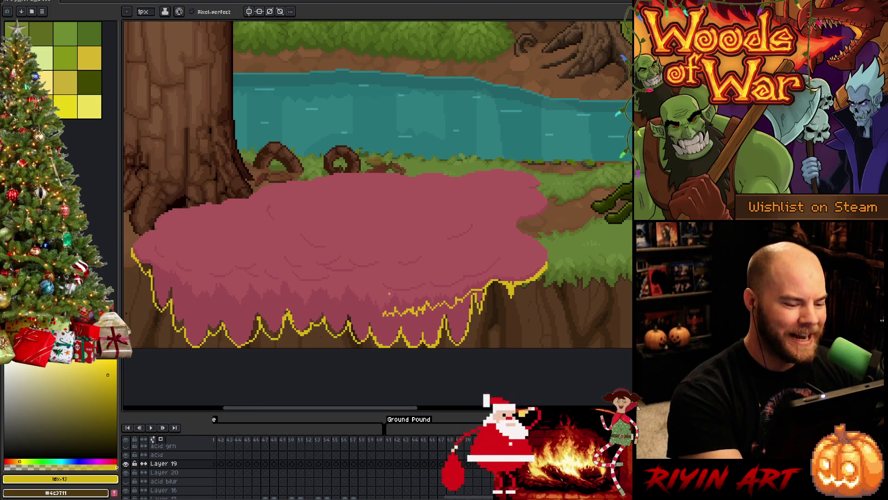
{"action": "key", "text": "ctrl+z"}
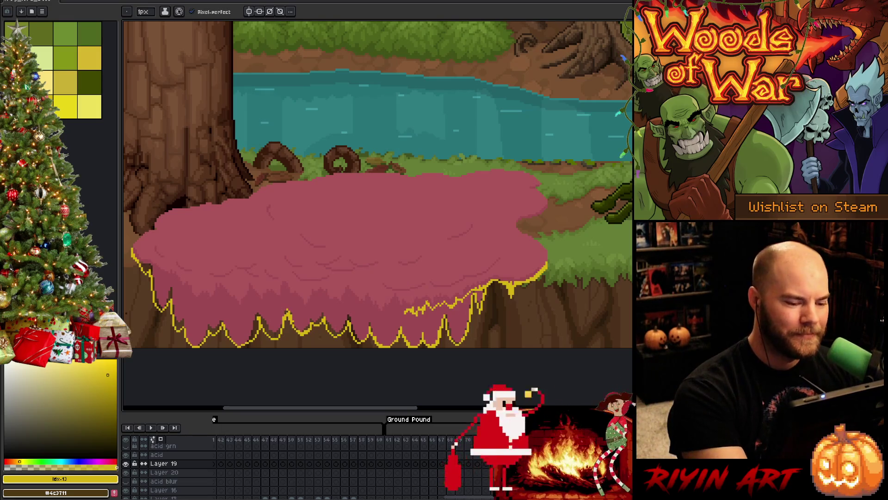
{"action": "left_click_drag", "start_coordinate": [419, 300], "coordinate": [420, 308]}
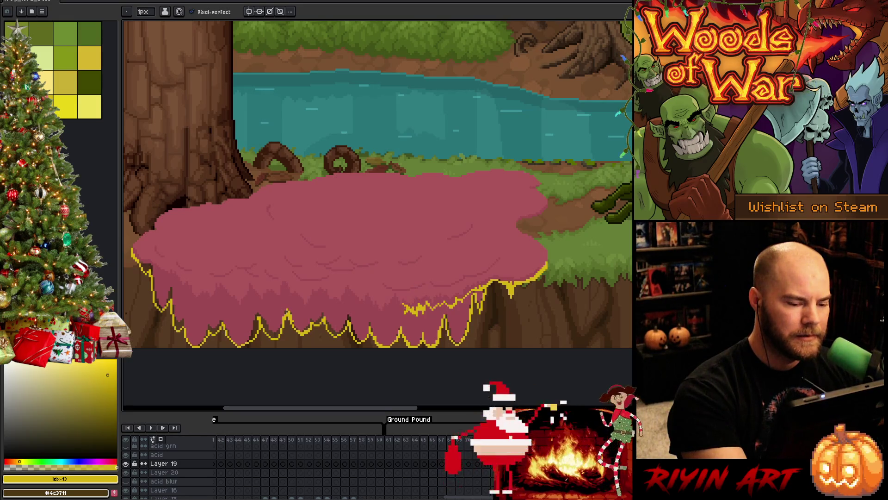
{"action": "left_click_drag", "start_coordinate": [402, 304], "coordinate": [410, 308]}
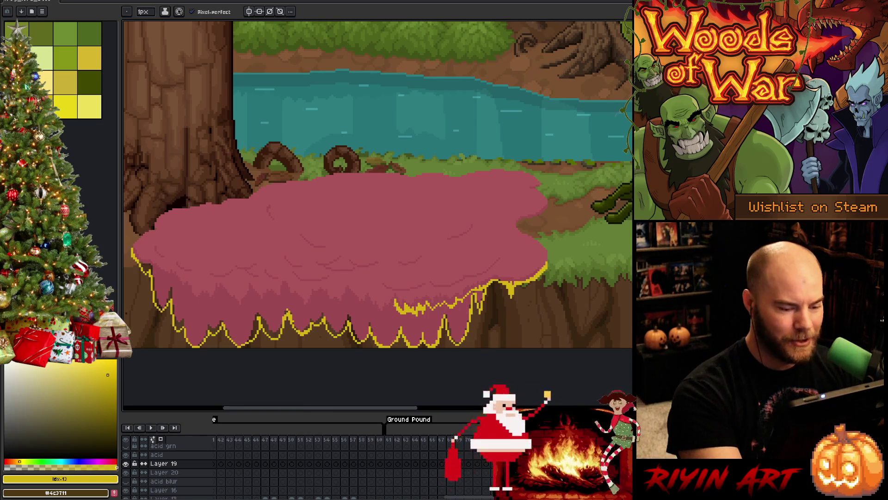
{"action": "key", "text": "ctrl+z"}
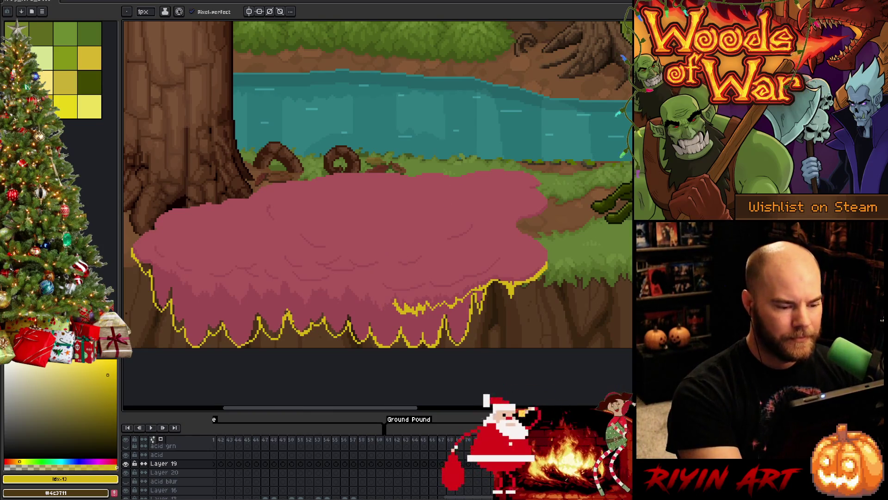
{"action": "key", "text": "ctrl+z"}
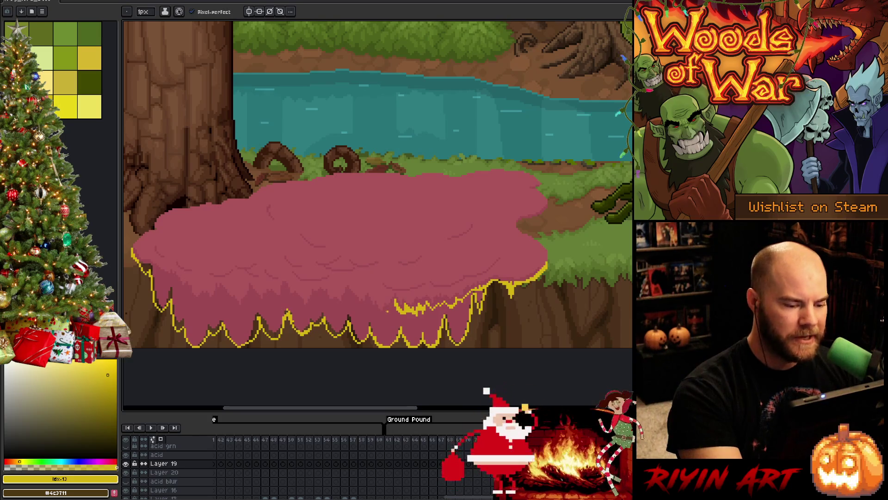
{"action": "key", "text": "ctrl+y"}
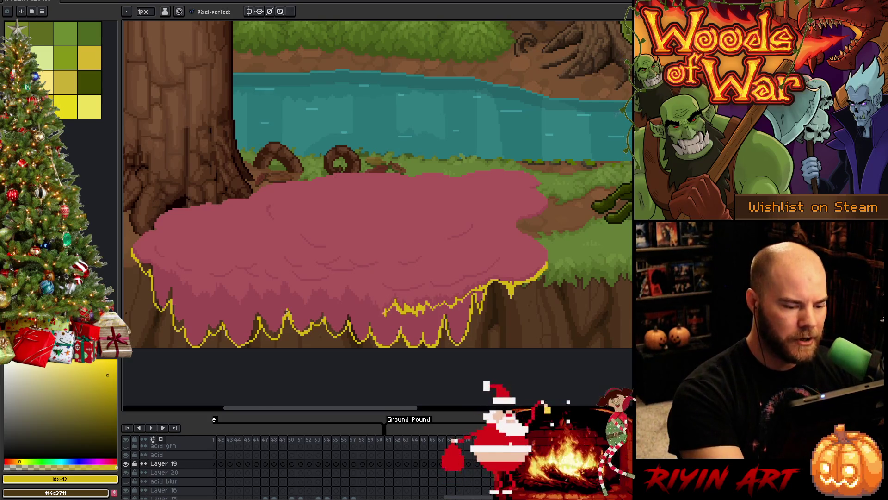
Extend the upper yellow zigzag leftward from the centre with jagged drip points across the pool.
{"action": "left_click_drag", "start_coordinate": [385, 313], "coordinate": [373, 315]}
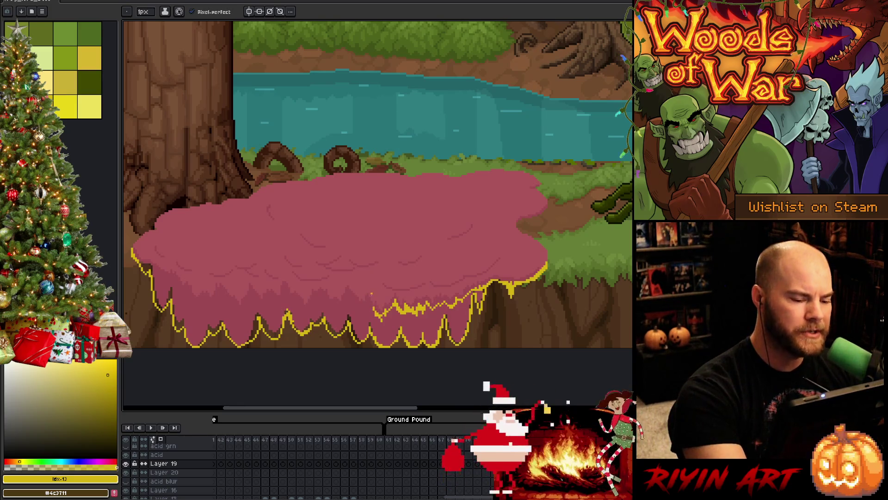
{"action": "left_click_drag", "start_coordinate": [367, 301], "coordinate": [372, 309]}
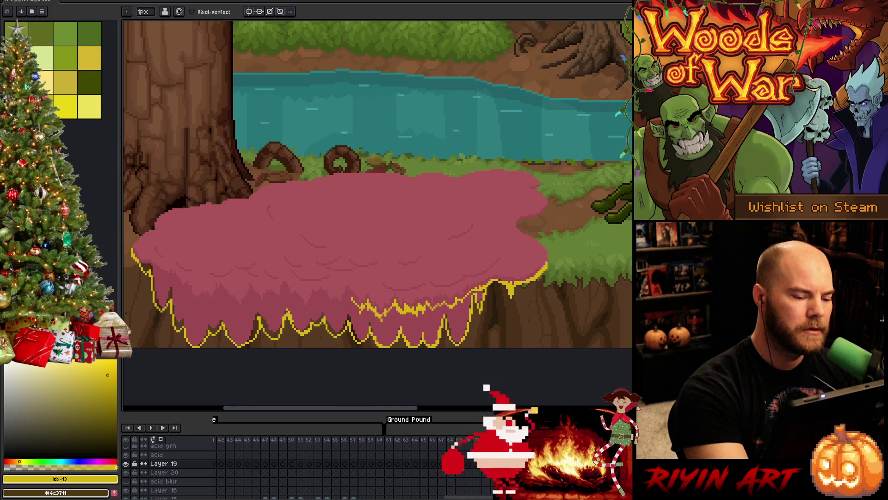
{"action": "mouse_move", "coordinate": [352, 302]}
{"action": "left_mouse_down"}
{"action": "mouse_move", "coordinate": [348, 293]}
{"action": "mouse_move", "coordinate": [336, 305]}
{"action": "left_mouse_up"}
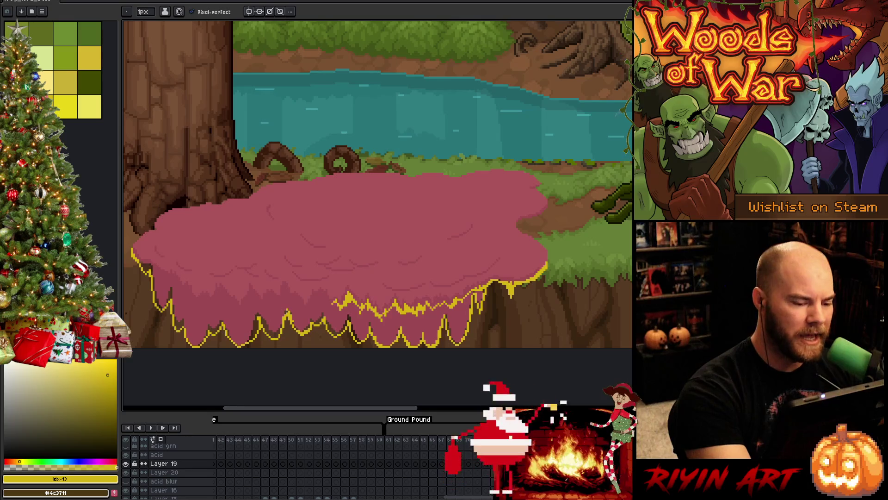
{"action": "left_click_drag", "start_coordinate": [326, 303], "coordinate": [321, 294]}
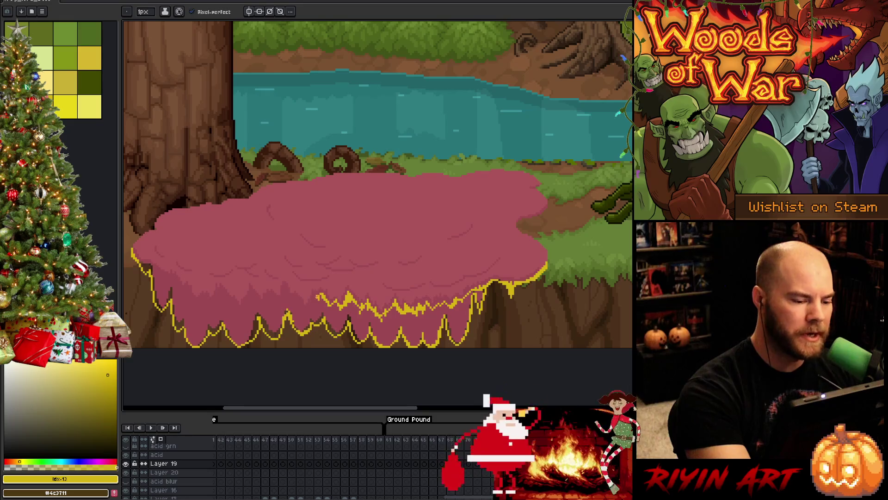
{"action": "mouse_move", "coordinate": [316, 304]}
{"action": "left_mouse_down"}
{"action": "mouse_move", "coordinate": [283, 287]}
{"action": "mouse_move", "coordinate": [276, 297]}
{"action": "left_mouse_up"}
{"action": "mouse_move", "coordinate": [280, 300]}
{"action": "left_mouse_down"}
{"action": "mouse_move", "coordinate": [274, 290]}
{"action": "mouse_move", "coordinate": [258, 302]}
{"action": "left_mouse_up"}
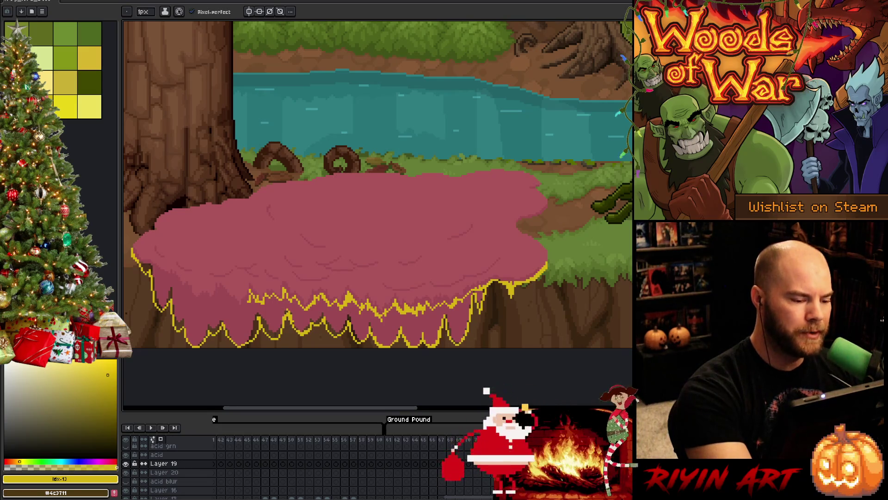
{"action": "key", "text": "e"}
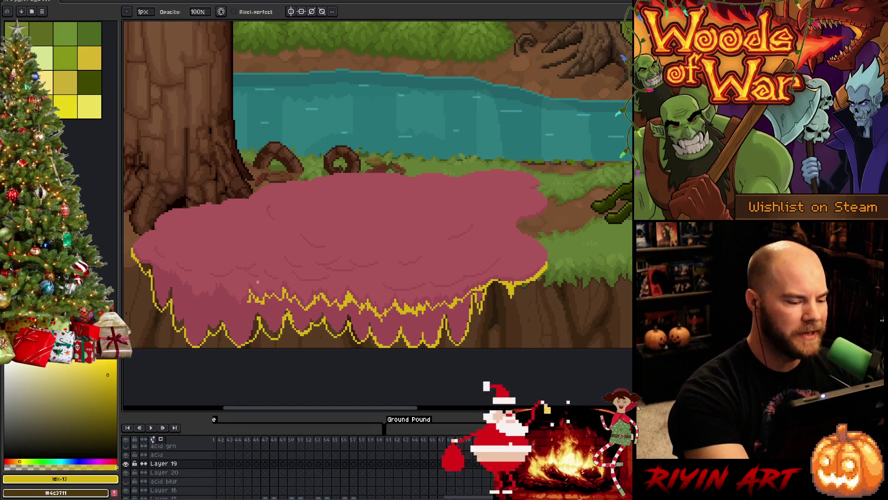
{"action": "key", "text": "b"}
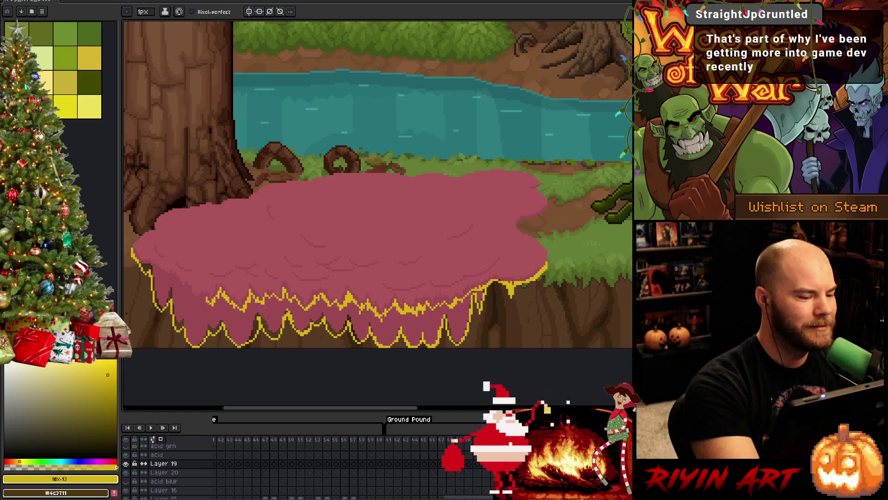
{"action": "mouse_move", "coordinate": [207, 300]}
{"action": "left_mouse_down"}
{"action": "mouse_move", "coordinate": [188, 301]}
{"action": "mouse_move", "coordinate": [169, 279]}
{"action": "left_mouse_up"}
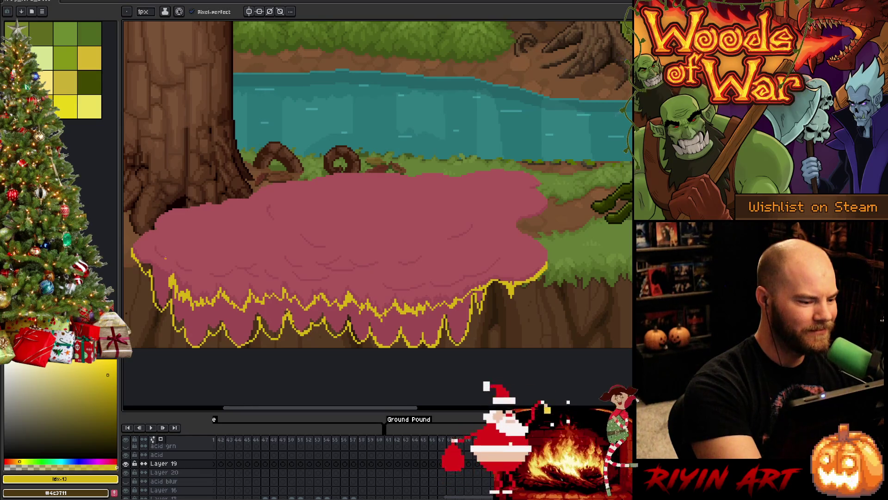
Finish the upper yellow zigzag at the pink pool's left edge.
{"action": "left_click_drag", "start_coordinate": [169, 279], "coordinate": [163, 279]}
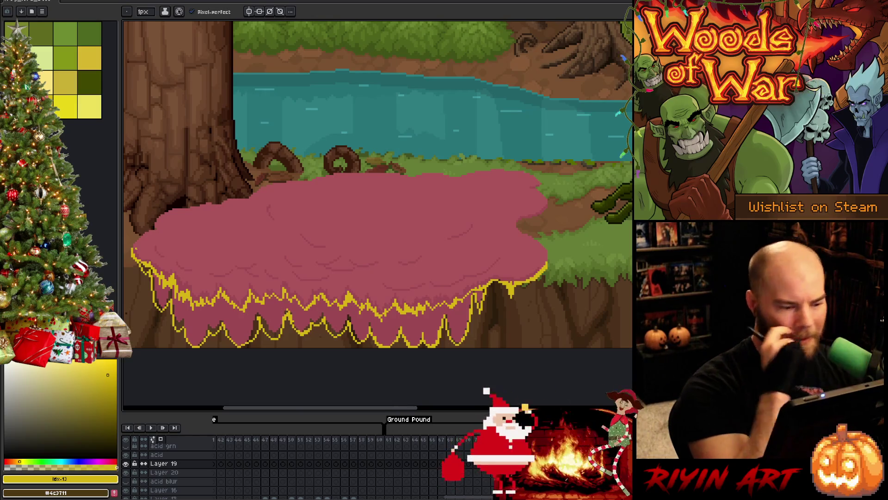
Flood-fill frame 22's drip band beneath the pink acid pool with solid yellow.
{"action": "key", "text": "g"}
{"action": "left_click", "coordinate": [236, 320]}
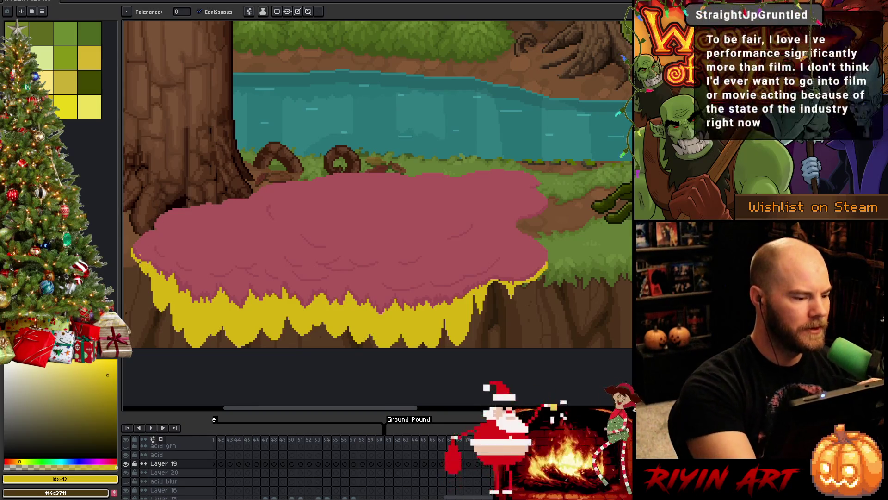
{"action": "key", "text": "b"}
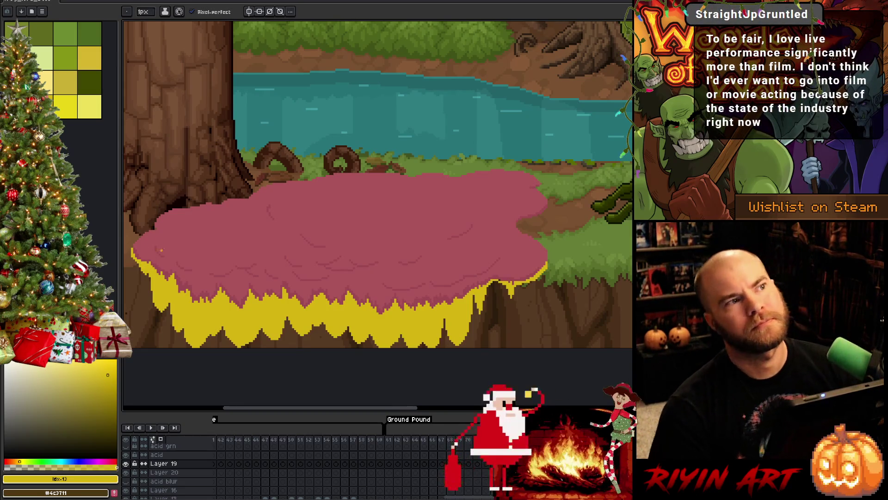
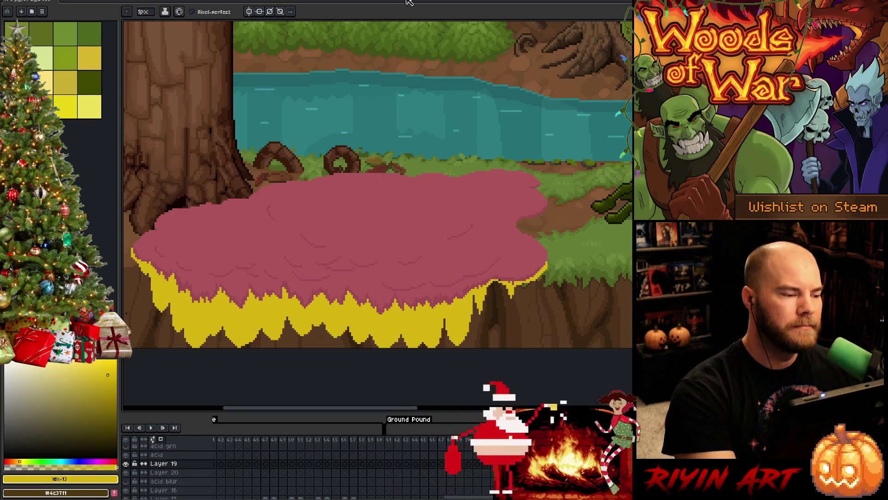
Trace a 1px yellow outline along the pink acid blob's top edge, undoing overlong strokes.
{"action": "key", "text": "]"}
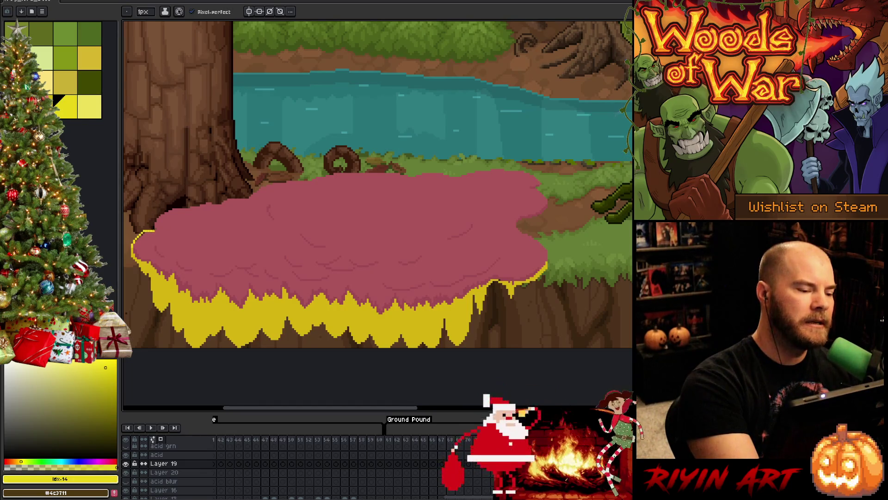
{"action": "mouse_move", "coordinate": [155, 229]}
{"action": "left_mouse_down"}
{"action": "mouse_move", "coordinate": [187, 206]}
{"action": "mouse_move", "coordinate": [296, 179]}
{"action": "mouse_move", "coordinate": [353, 170]}
{"action": "mouse_move", "coordinate": [451, 176]}
{"action": "left_mouse_up"}
{"action": "key", "text": "ctrl+z"}
{"action": "key", "text": "e"}
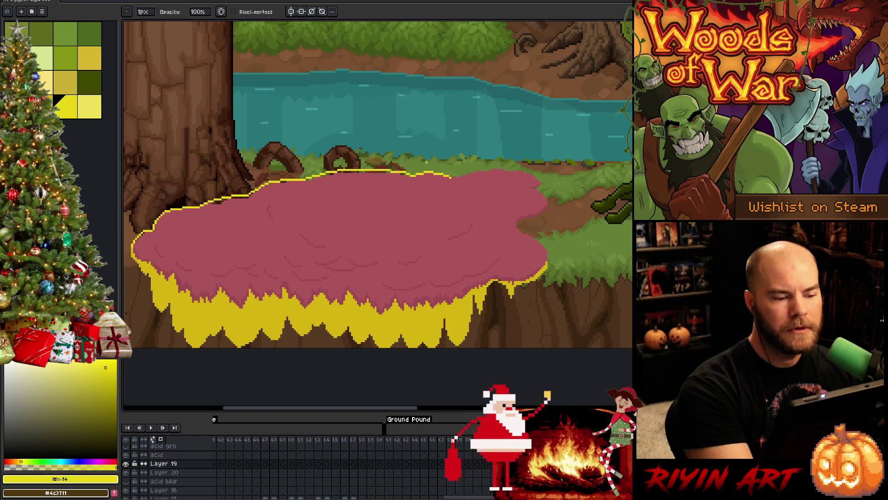
{"action": "key", "text": "b"}
{"action": "mouse_move", "coordinate": [451, 177]}
{"action": "left_mouse_down"}
{"action": "mouse_move", "coordinate": [529, 170]}
{"action": "mouse_move", "coordinate": [536, 175]}
{"action": "mouse_move", "coordinate": [465, 174]}
{"action": "mouse_move", "coordinate": [533, 172]}
{"action": "mouse_move", "coordinate": [542, 183]}
{"action": "mouse_move", "coordinate": [482, 168]}
{"action": "mouse_move", "coordinate": [450, 175]}
{"action": "left_mouse_up"}
{"action": "key", "text": "ctrl+z"}
{"action": "key", "text": "ctrl+z"}
Outline the blob's right edge in the other yellow shade, correcting stray pixels.
{"action": "left_click", "coordinate": [59, 105]}
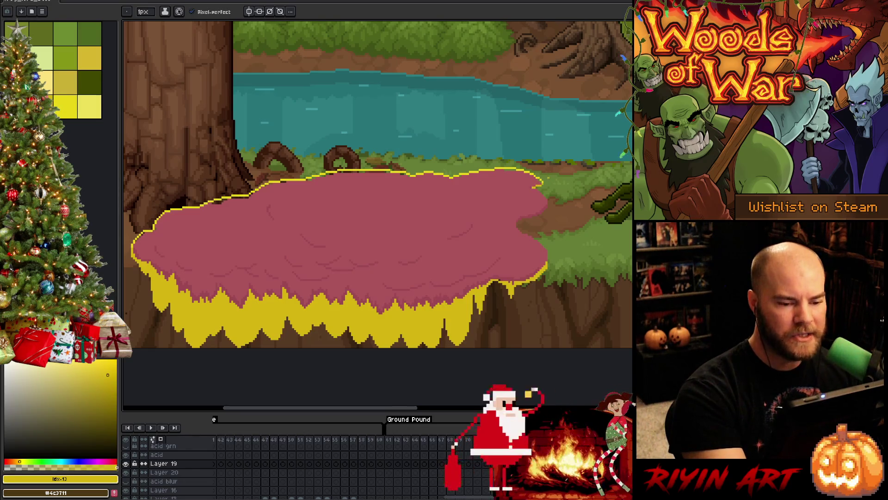
{"action": "left_click_drag", "start_coordinate": [519, 219], "coordinate": [546, 207]}
{"action": "key", "text": "ctrl+z"}
{"action": "key", "text": "ctrl+z"}
{"action": "key", "text": "ctrl+z"}
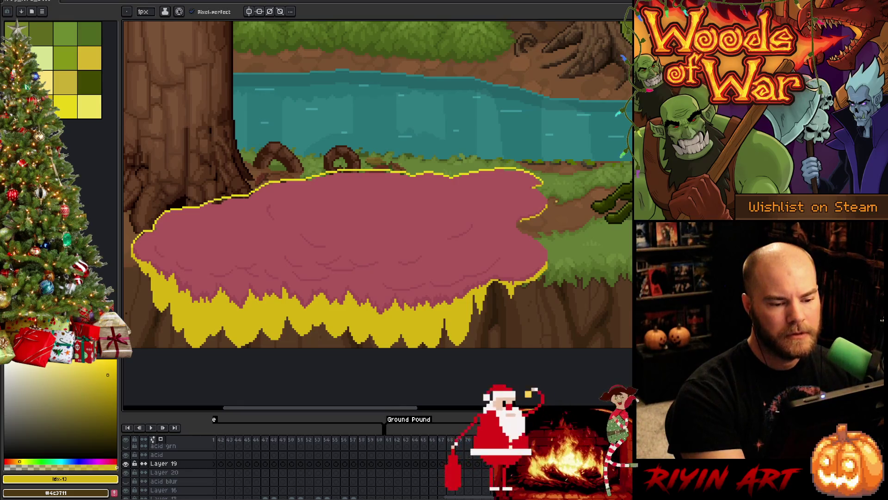
{"action": "key", "text": "b"}
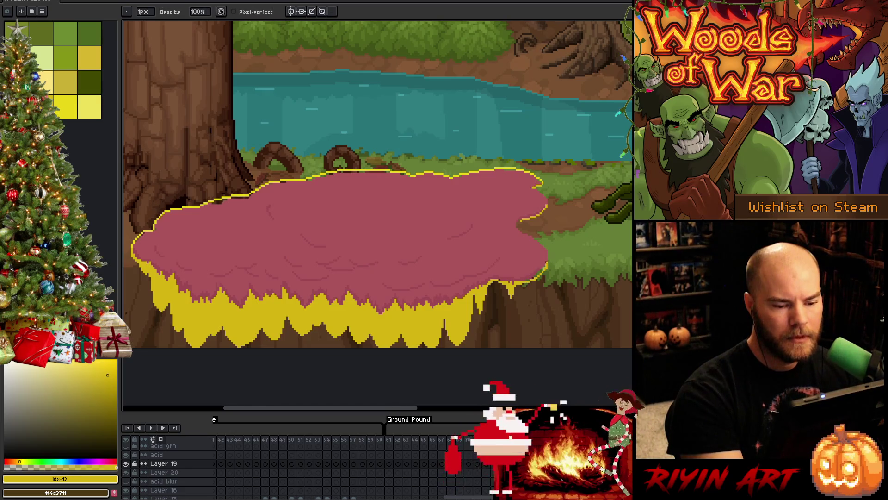
{"action": "key", "text": "e"}
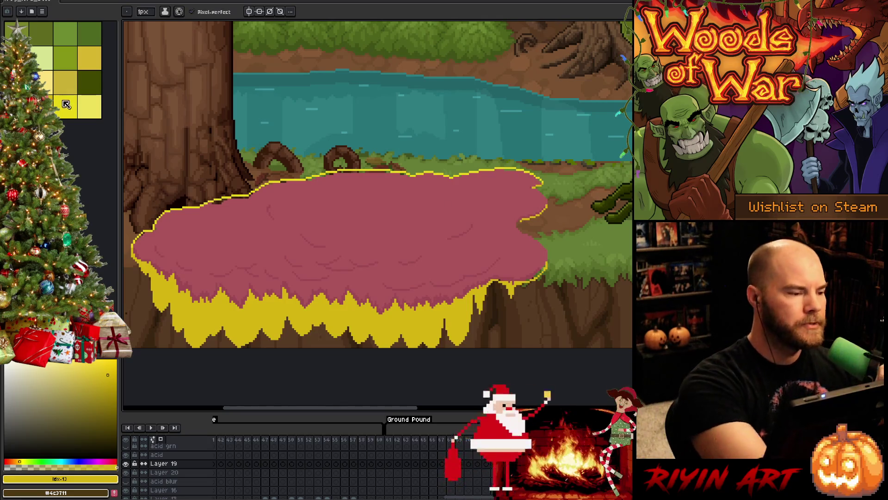
{"action": "left_click", "coordinate": [65, 106]}
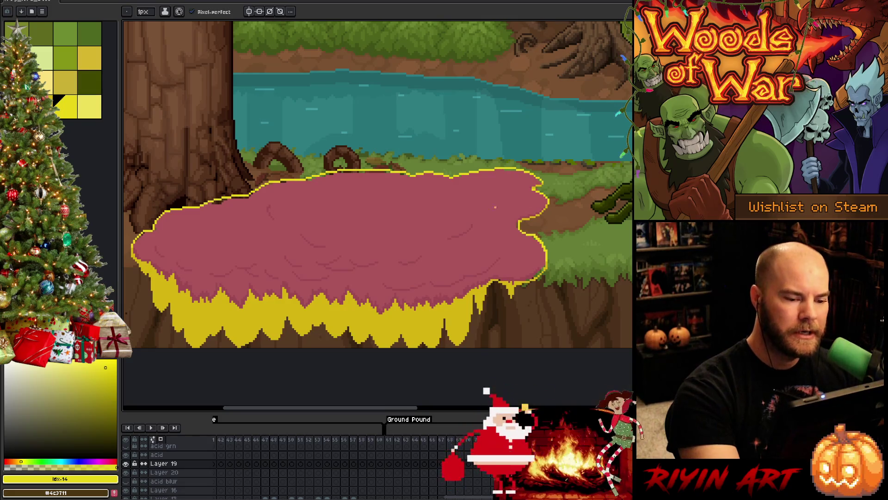
{"action": "key", "text": "bracketleft"}
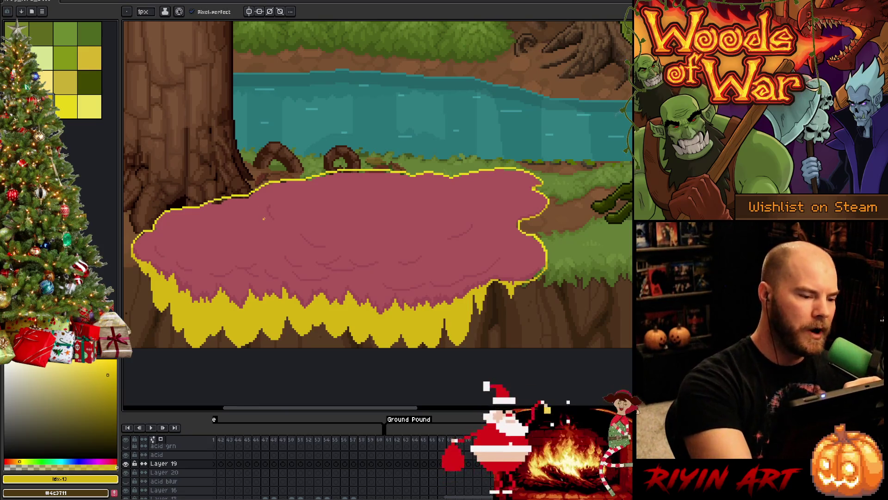
Draw short curved yellow highlights across the acid's upper, middle and right areas.
{"action": "left_click_drag", "start_coordinate": [267, 197], "coordinate": [267, 216]}
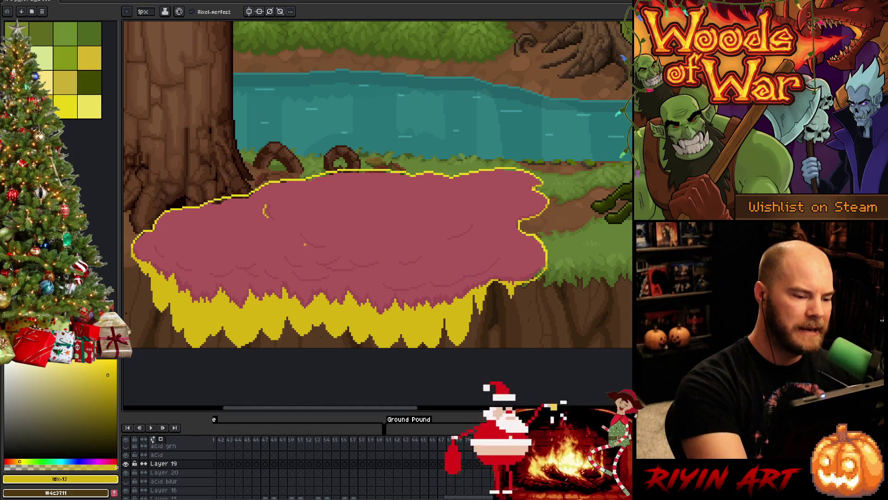
{"action": "left_click_drag", "start_coordinate": [303, 240], "coordinate": [316, 248]}
{"action": "key", "text": "ctrl+z"}
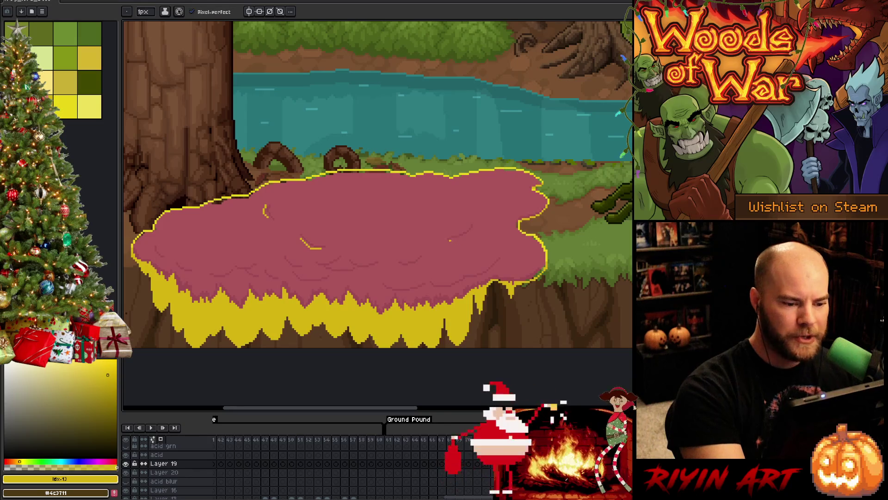
{"action": "left_click_drag", "start_coordinate": [450, 240], "coordinate": [474, 224]}
{"action": "left_click_drag", "start_coordinate": [398, 266], "coordinate": [422, 260]}
{"action": "key", "text": "ctrl+z"}
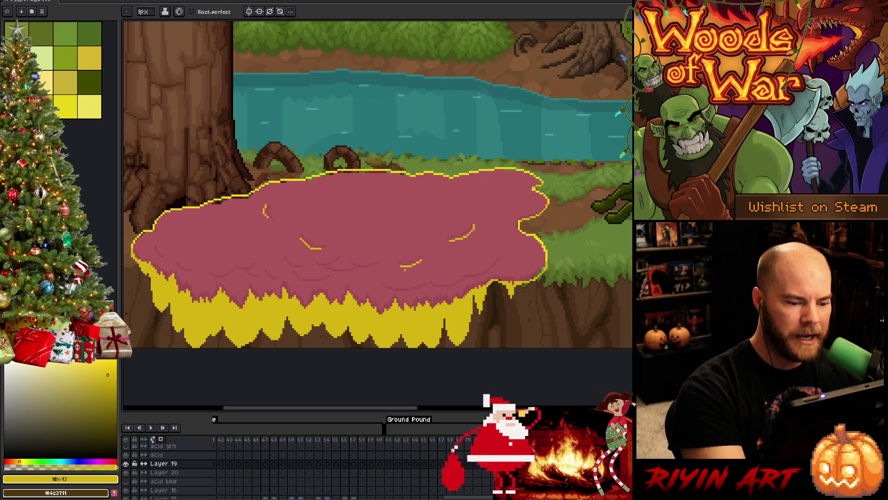
{"action": "mouse_move", "coordinate": [348, 263]}
{"action": "left_mouse_down"}
{"action": "mouse_move", "coordinate": [376, 271]}
{"action": "mouse_move", "coordinate": [315, 262]}
{"action": "mouse_move", "coordinate": [357, 271]}
{"action": "left_mouse_up"}
{"action": "key", "text": "ctrl+z"}
{"action": "key", "text": "ctrl+z"}
{"action": "key", "text": "ctrl+z"}
{"action": "key", "text": "ctrl+z"}
{"action": "key", "text": "ctrl+z"}
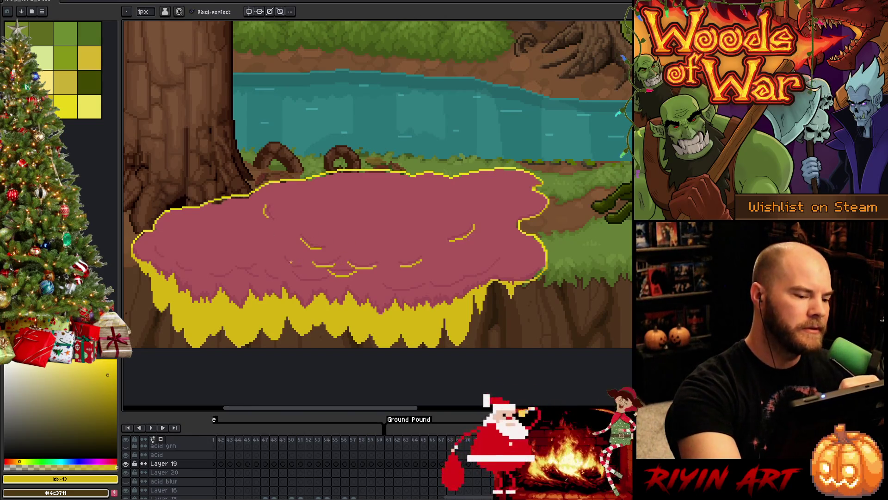
Add curved yellow highlights around the acid's lower middle, redrawing strokes until they sit right.
{"action": "left_click_drag", "start_coordinate": [284, 258], "coordinate": [306, 268]}
{"action": "key", "text": "ctrl+z"}
{"action": "key", "text": "ctrl+z"}
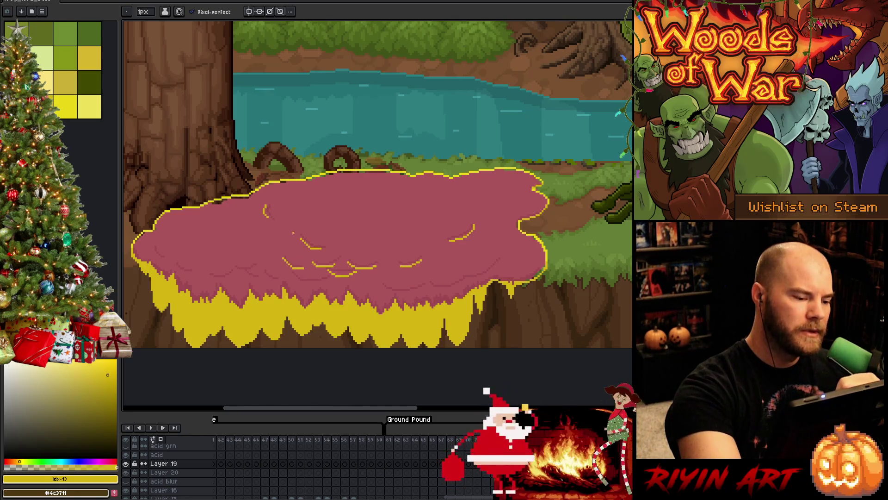
{"action": "key", "text": "ctrl+z"}
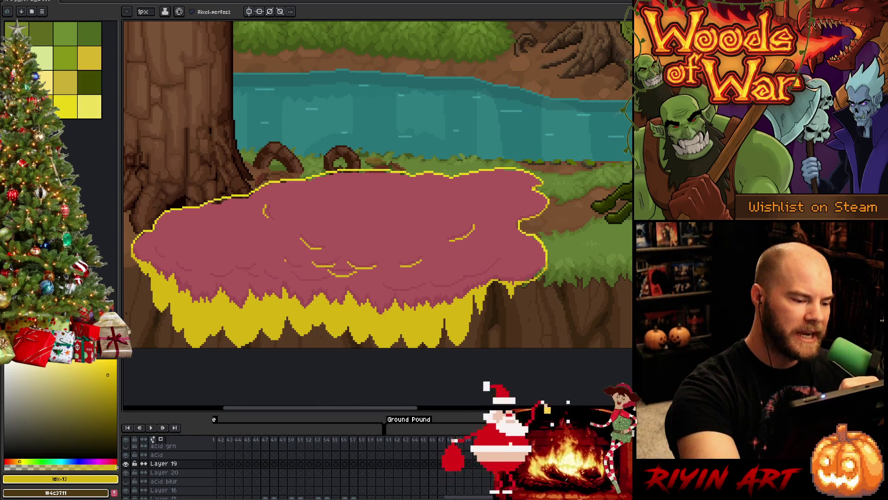
{"action": "key", "text": "ctrl+z"}
{"action": "left_click_drag", "start_coordinate": [284, 256], "coordinate": [300, 263]}
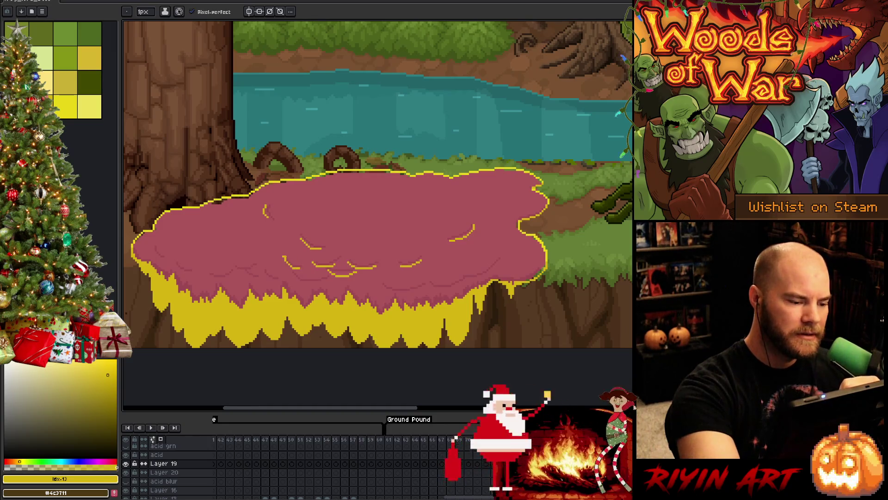
{"action": "key", "text": "e"}
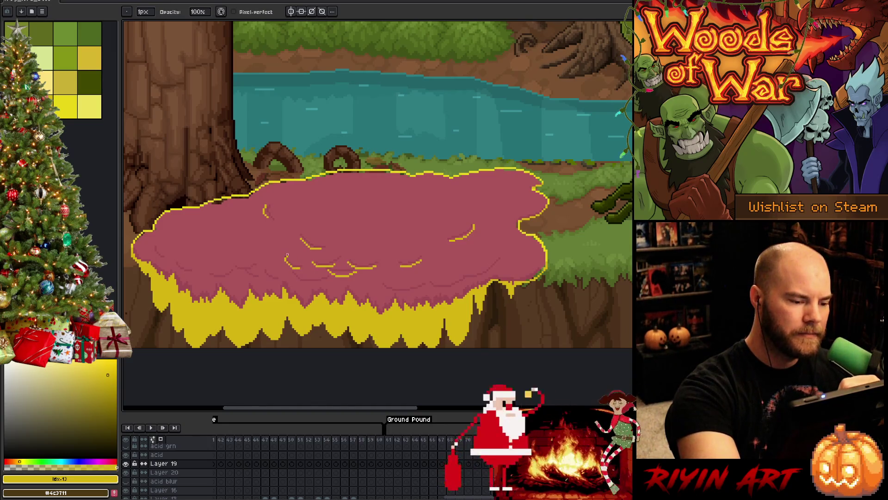
{"action": "key", "text": "b"}
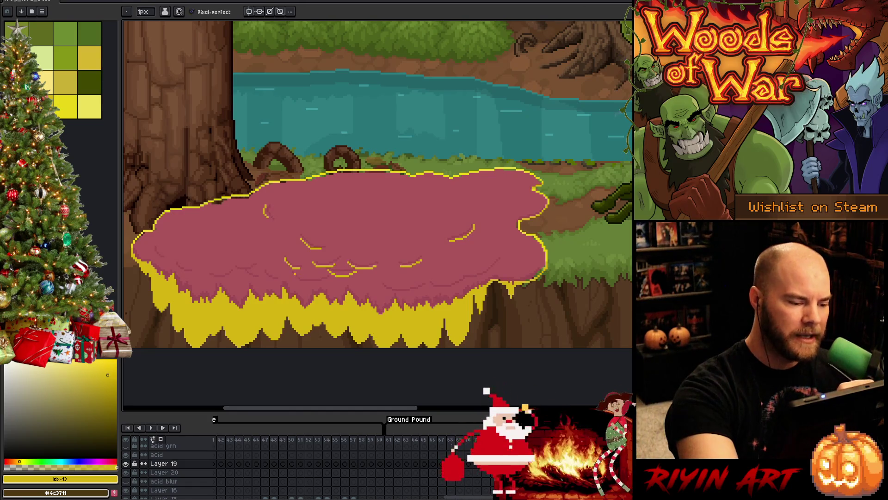
{"action": "left_click_drag", "start_coordinate": [292, 276], "coordinate": [324, 280]}
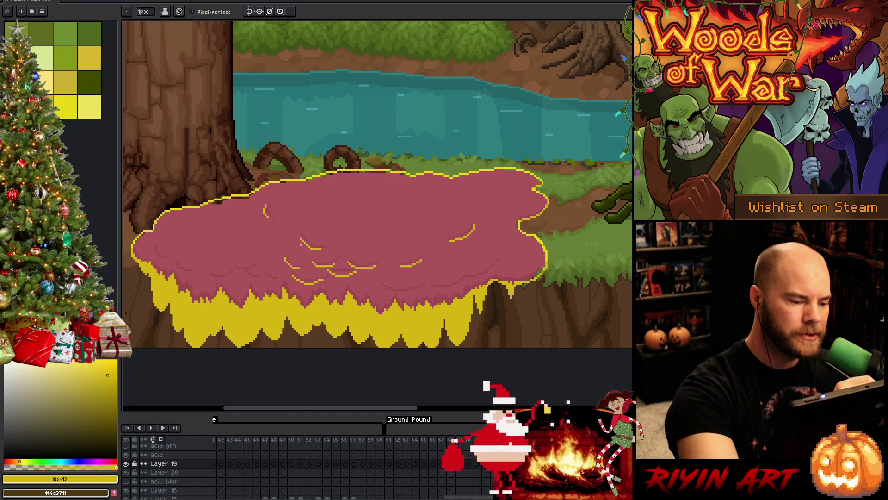
{"action": "left_click_drag", "start_coordinate": [266, 275], "coordinate": [275, 279]}
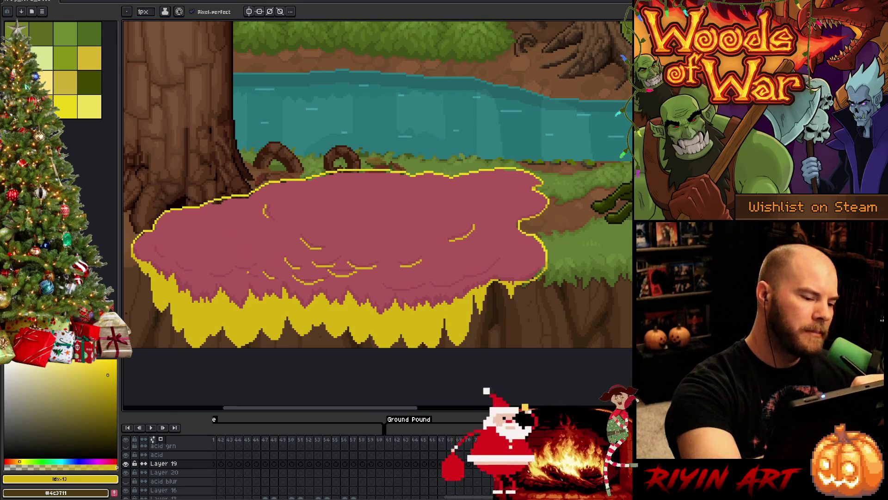
{"action": "mouse_move", "coordinate": [242, 271]}
{"action": "left_mouse_down"}
{"action": "mouse_move", "coordinate": [260, 278]}
{"action": "mouse_move", "coordinate": [258, 264]}
{"action": "left_mouse_up"}
{"action": "key", "text": "ctrl+z"}
{"action": "key", "text": "ctrl+z"}
Add short yellow highlights toward the acid's left side, erasing stray pixels.
{"action": "key", "text": "e"}
{"action": "key", "text": "b"}
{"action": "key", "text": "e"}
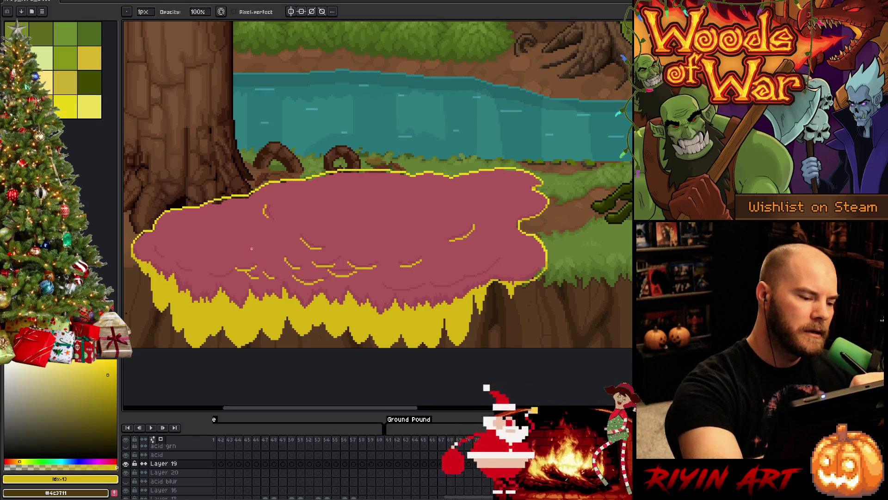
{"action": "key", "text": "b"}
{"action": "left_click_drag", "start_coordinate": [232, 273], "coordinate": [209, 279]}
{"action": "key", "text": "e"}
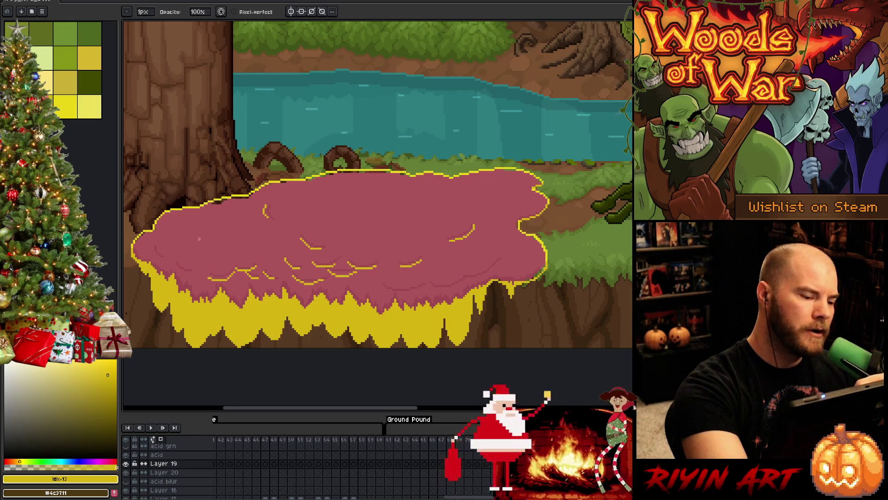
{"action": "key", "text": "b"}
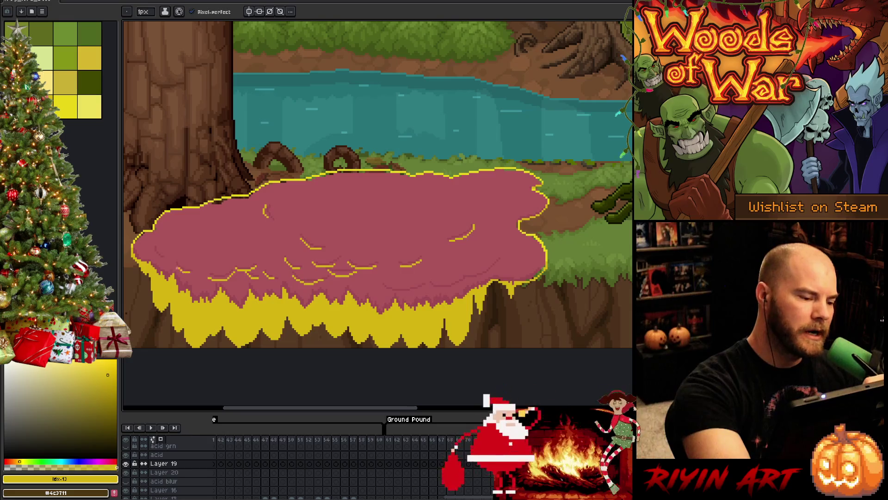
{"action": "mouse_move", "coordinate": [176, 265]}
{"action": "left_mouse_down"}
{"action": "mouse_move", "coordinate": [185, 272]}
{"action": "mouse_move", "coordinate": [161, 257]}
{"action": "left_mouse_up"}
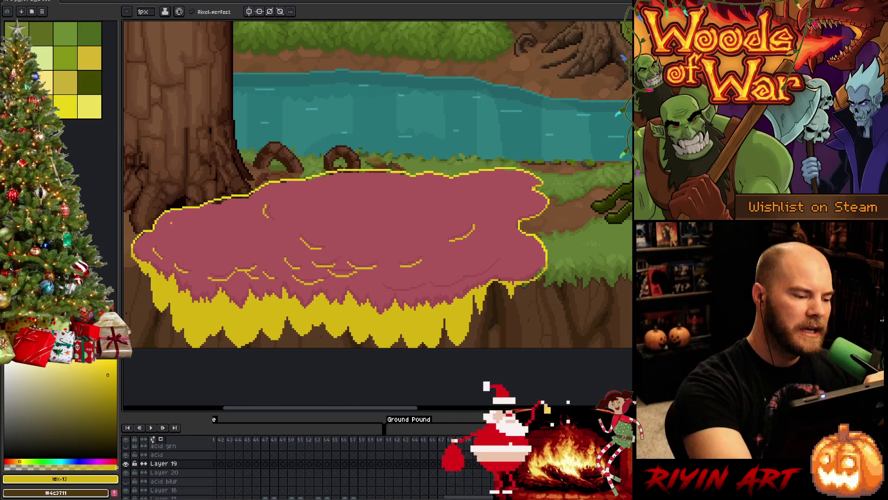
Draw a curved yellow highlight near the acid's lower edge, then undo it to redraw.
{"action": "key", "text": "e"}
{"action": "key", "text": "b"}
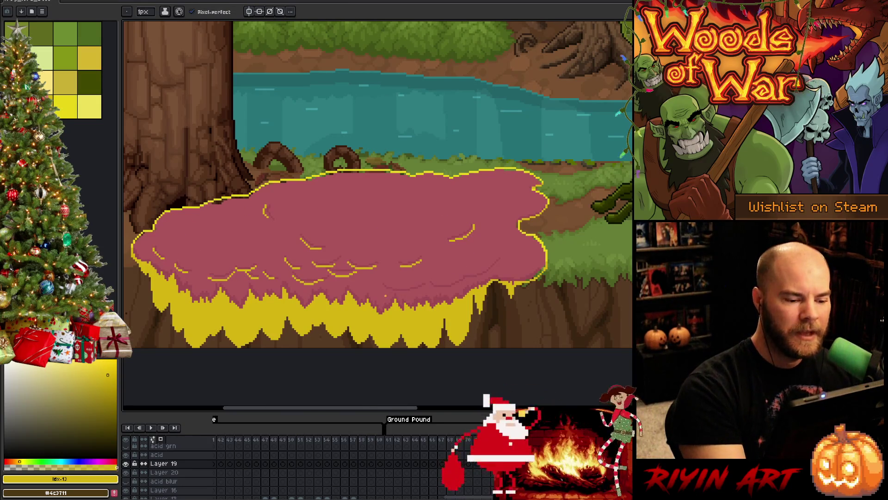
{"action": "left_click_drag", "start_coordinate": [384, 289], "coordinate": [416, 295]}
{"action": "mouse_move", "coordinate": [415, 295]}
{"action": "left_mouse_down"}
{"action": "mouse_move", "coordinate": [426, 290]}
{"action": "mouse_move", "coordinate": [401, 295]}
{"action": "mouse_move", "coordinate": [499, 269]}
{"action": "mouse_move", "coordinate": [502, 258]}
{"action": "left_mouse_up"}
{"action": "key", "text": "ctrl+z"}
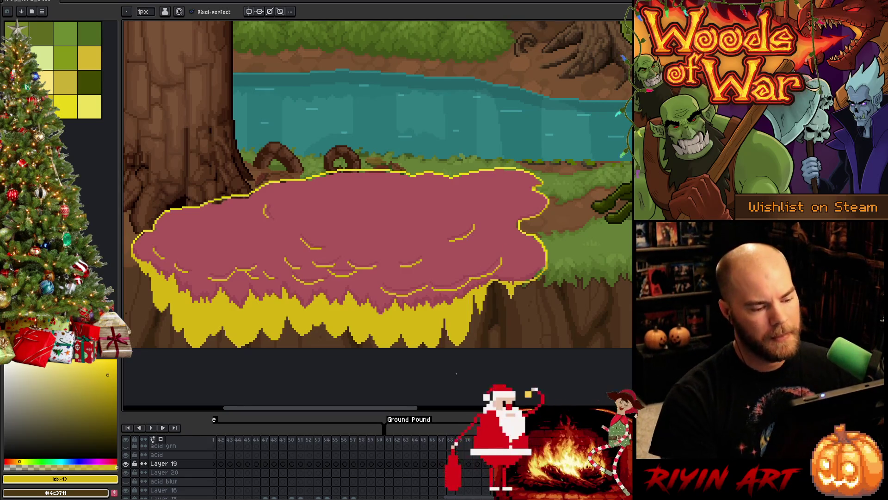
Bucket-fill the pink acid pool with bright yellow and return to the pencil.
{"action": "scroll", "coordinate": [382, 451], "scroll_direction": "down", "scroll_amount": 2}
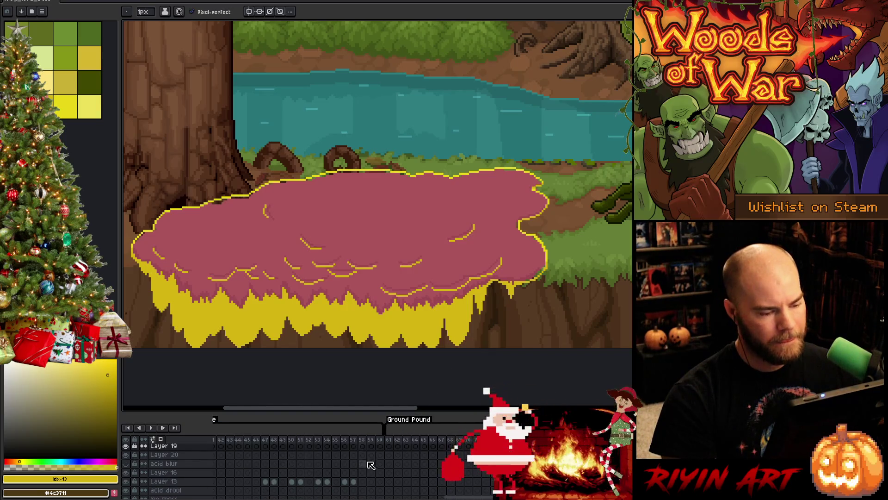
{"action": "left_click", "coordinate": [65, 108]}
{"action": "key", "text": "g"}
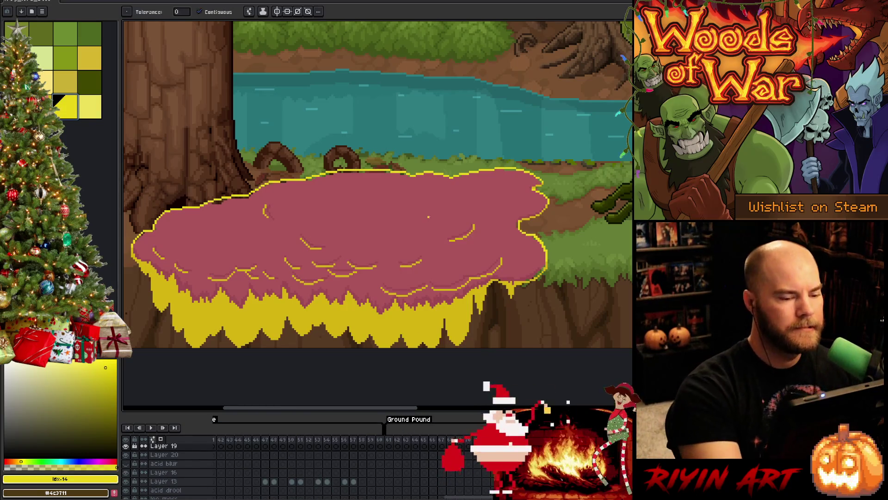
{"action": "left_click", "coordinate": [429, 212]}
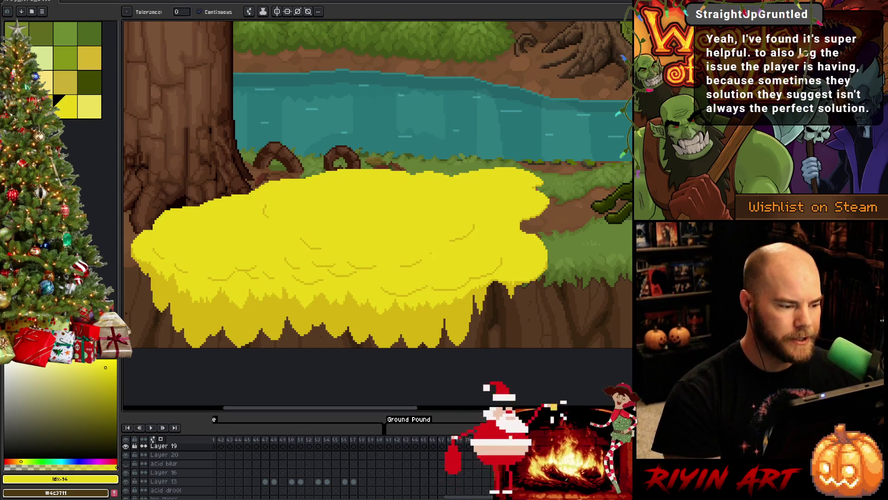
{"action": "scroll", "coordinate": [411, 274], "scroll_direction": "down", "scroll_amount": 1}
{"action": "scroll", "coordinate": [386, 270], "scroll_direction": "up", "scroll_amount": 1}
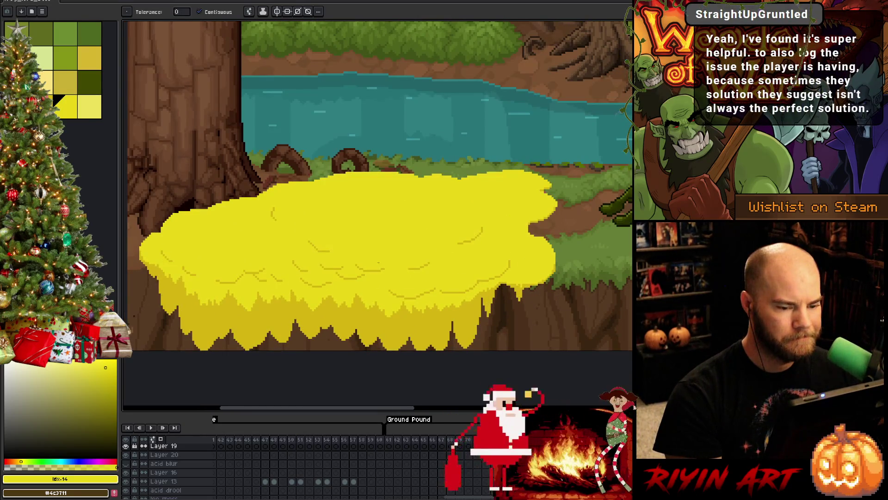
{"action": "key", "text": "b"}
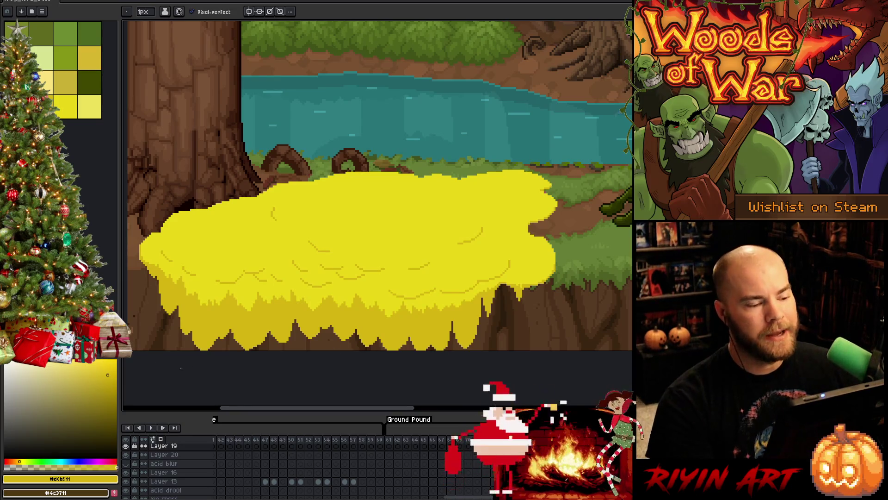
{"action": "scroll", "coordinate": [346, 271], "scroll_direction": "down", "scroll_amount": 1}
Move to frame 22 and frame the yellow acid pool alongside the frog and forest.
{"action": "left_click_drag", "start_coordinate": [389, 303], "coordinate": [402, 297]}
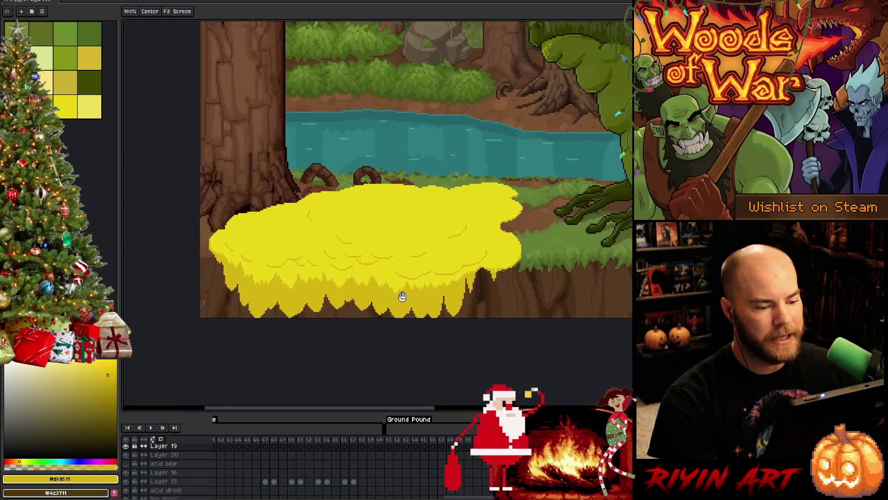
{"action": "key", "text": "Return"}
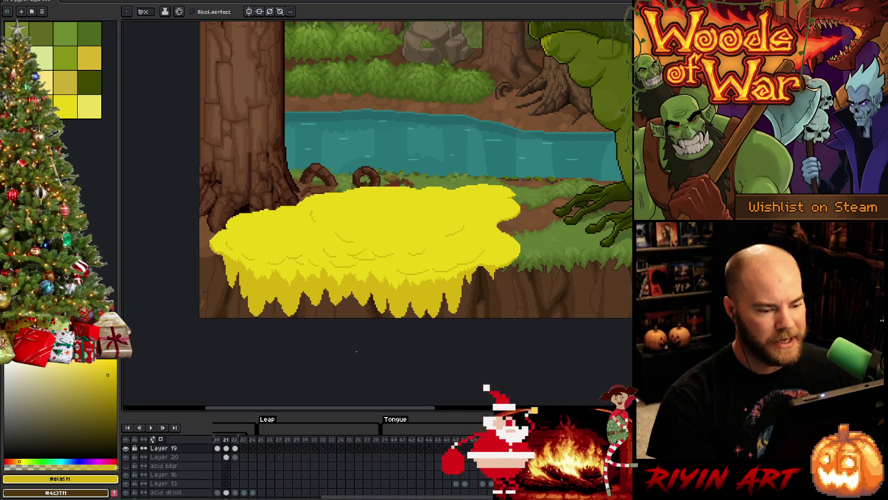
{"action": "key", "text": "Right"}
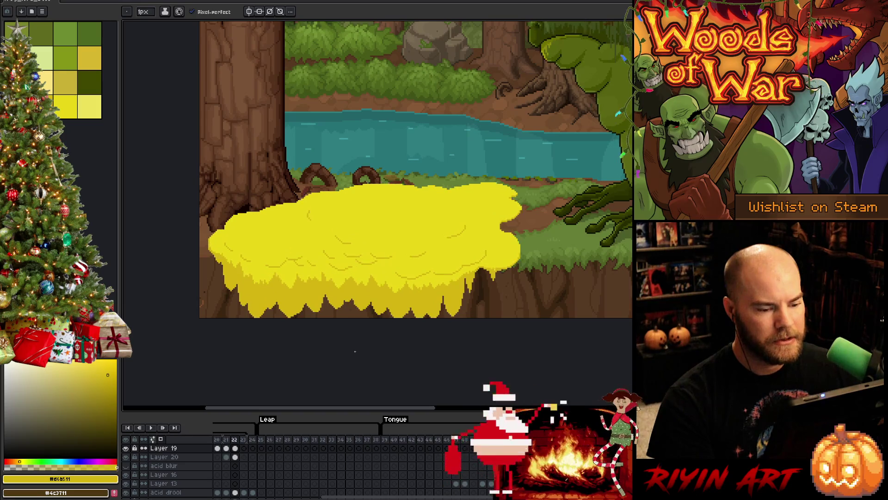
{"action": "scroll", "coordinate": [505, 269], "scroll_direction": "up", "scroll_amount": 2}
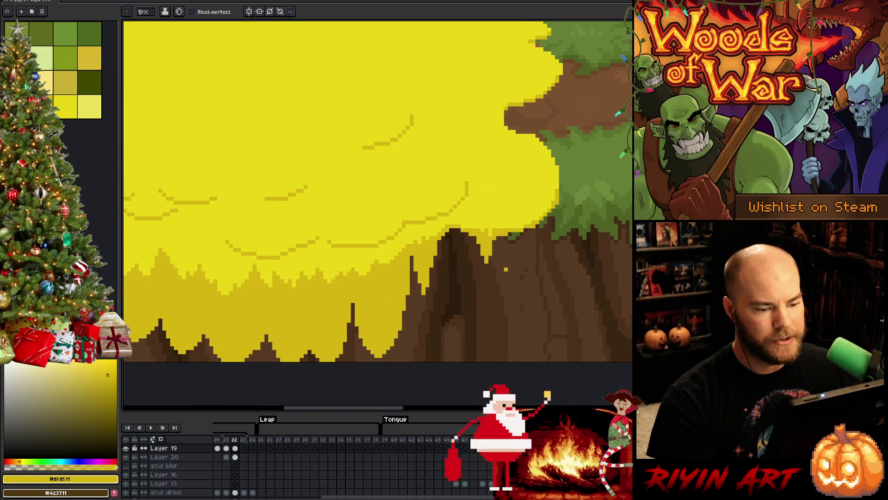
{"action": "scroll", "coordinate": [506, 269], "scroll_direction": "down", "scroll_amount": 3}
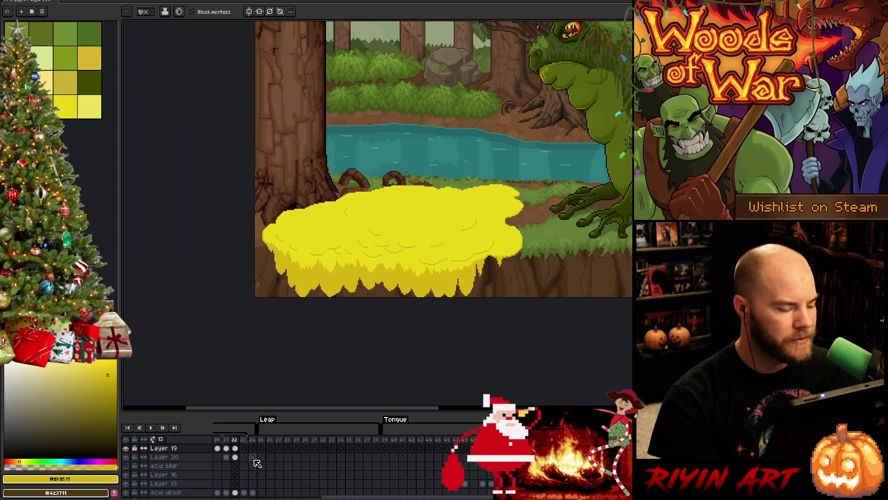
{"action": "scroll", "coordinate": [253, 458], "scroll_direction": "down", "scroll_amount": 2}
{"action": "scroll", "coordinate": [250, 448], "scroll_direction": "up", "scroll_amount": 2}
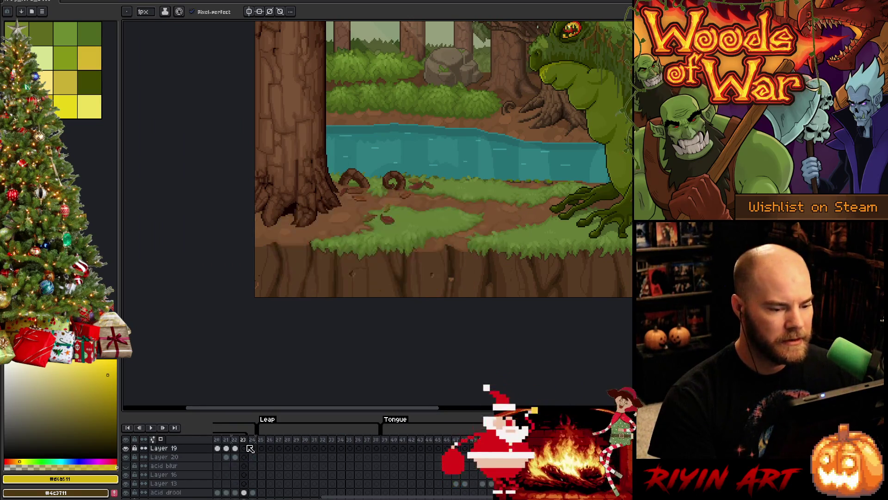
{"action": "key", "text": "space"}
{"action": "left_click_drag", "start_coordinate": [354, 301], "coordinate": [373, 311]}
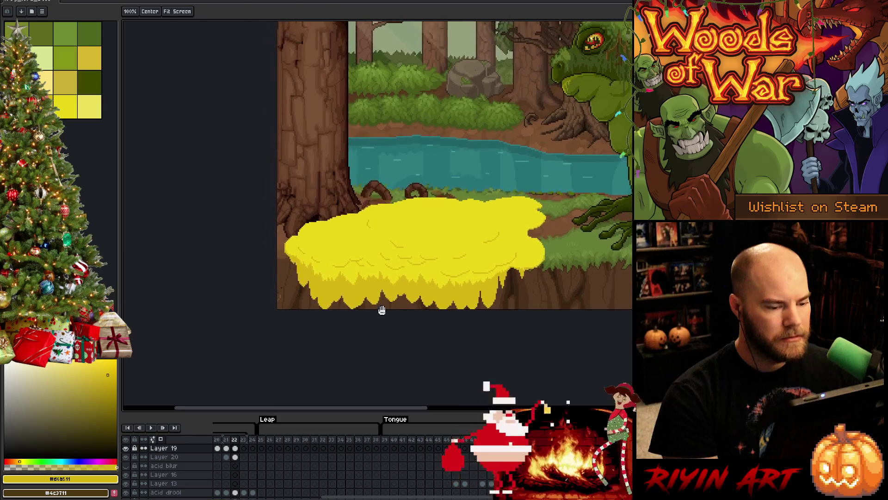
{"action": "scroll", "coordinate": [444, 219], "scroll_direction": "down", "scroll_amount": 2}
{"action": "scroll", "coordinate": [444, 218], "scroll_direction": "up", "scroll_amount": 2}
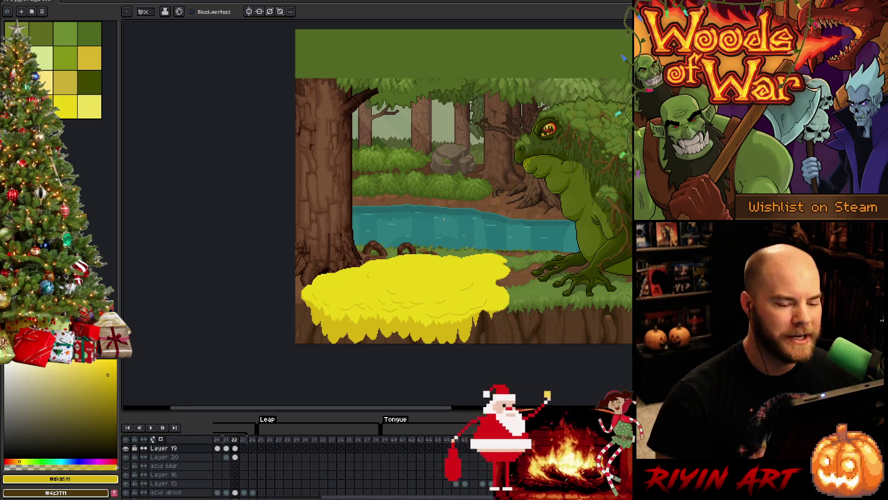
{"action": "left_click_drag", "start_coordinate": [498, 320], "coordinate": [429, 296]}
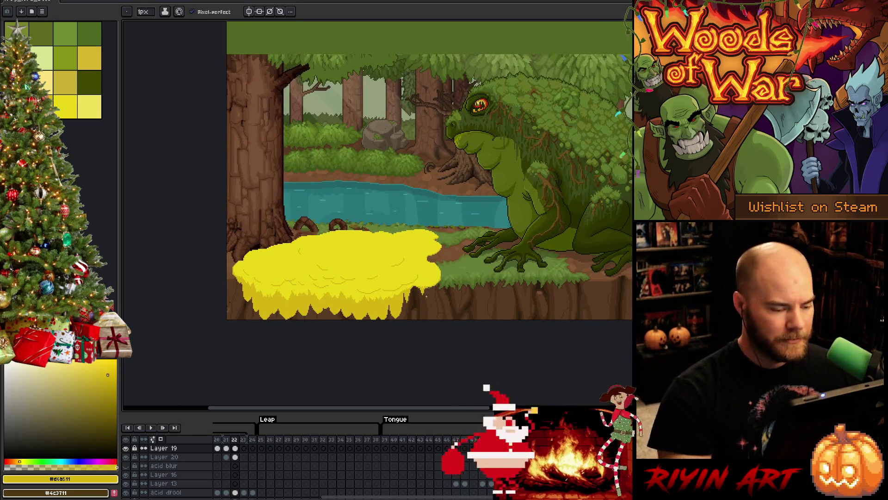
Enlarge the timeline to show more layers and pan the canvas up and left.
{"action": "scroll", "coordinate": [243, 422], "scroll_direction": "left", "scroll_amount": 5}
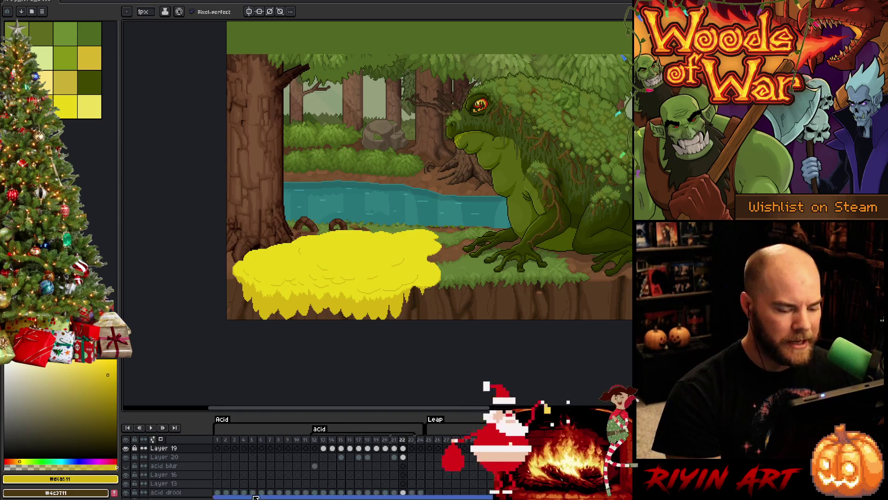
{"action": "left_click_drag", "start_coordinate": [245, 412], "coordinate": [254, 327]}
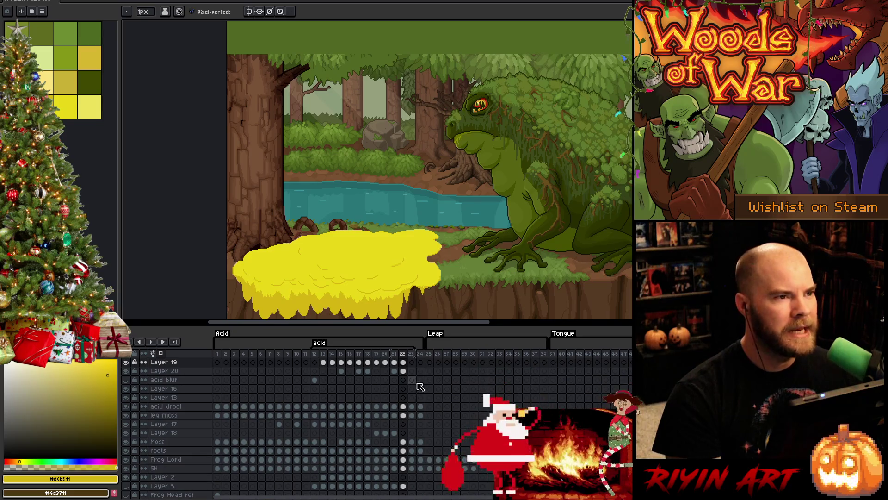
{"action": "scroll", "coordinate": [416, 286], "scroll_direction": "down", "scroll_amount": 1}
{"action": "scroll", "coordinate": [416, 287], "scroll_direction": "up", "scroll_amount": 1}
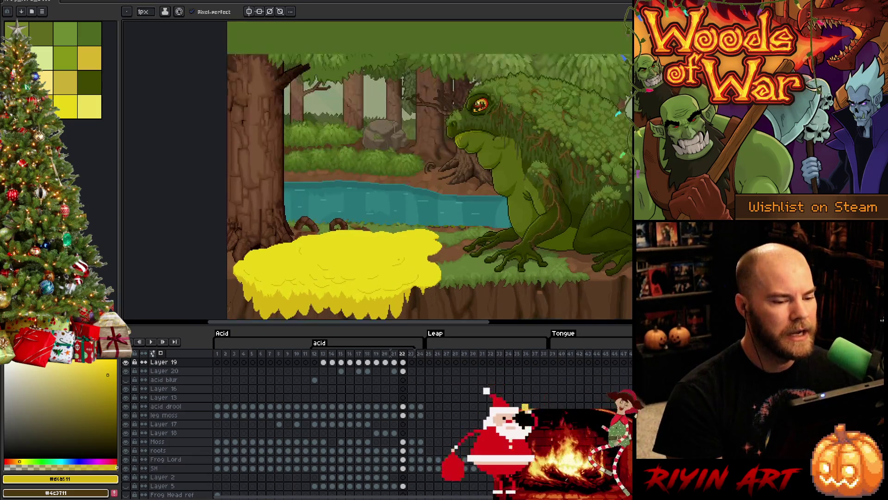
{"action": "key", "text": "h"}
{"action": "left_click_drag", "start_coordinate": [415, 289], "coordinate": [394, 244]}
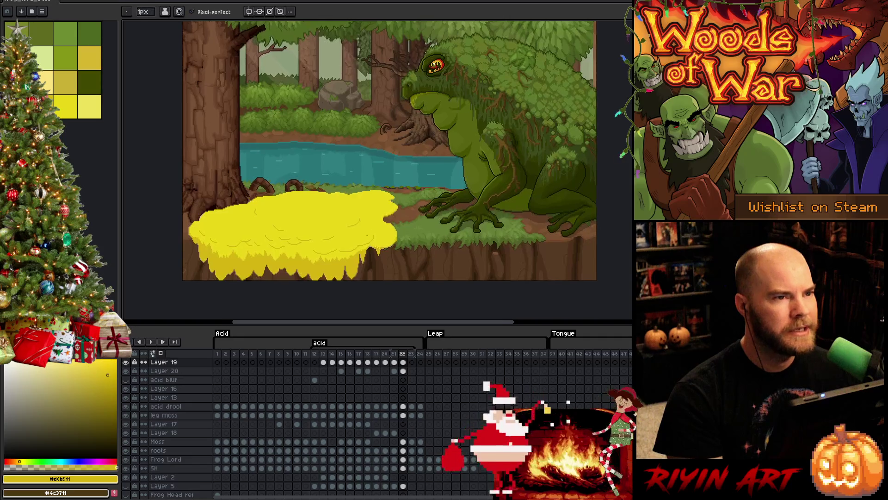
{"action": "scroll", "coordinate": [374, 244], "scroll_direction": "up", "scroll_amount": 1}
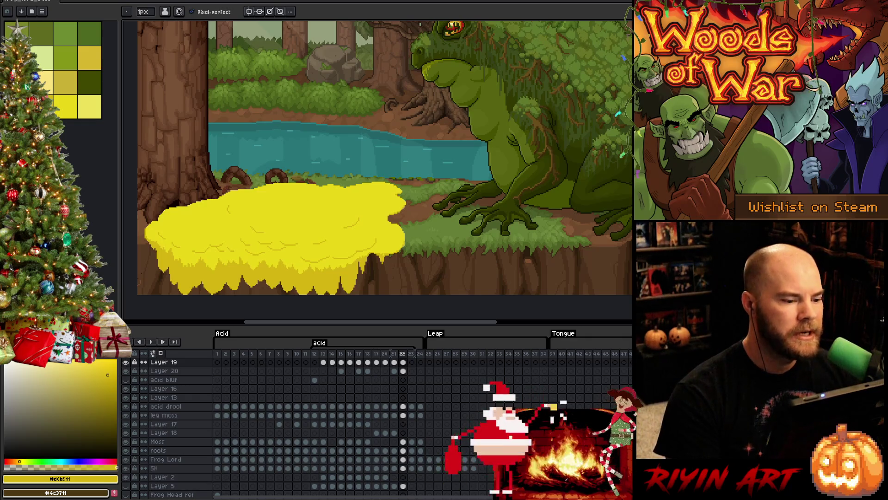
Preview a neighbouring frame, return to frame 22, and play the animation.
{"action": "left_click", "coordinate": [394, 370]}
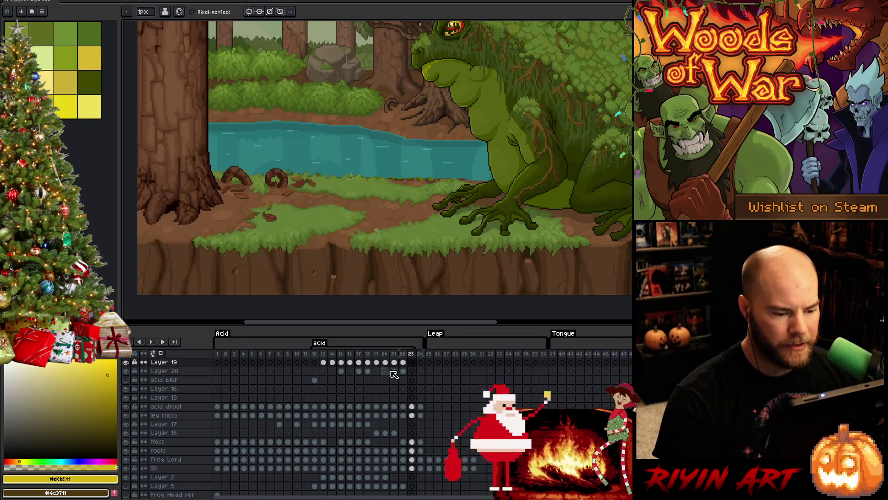
{"action": "key", "text": "period"}
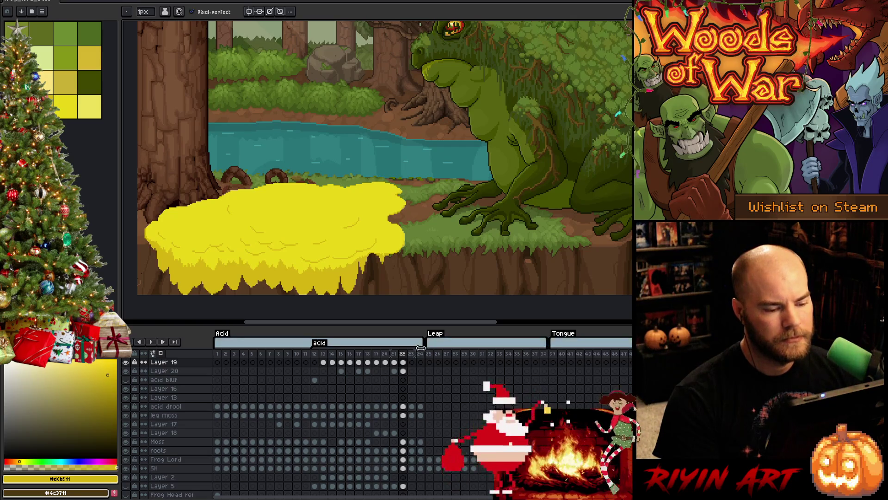
{"action": "key", "text": "Return"}
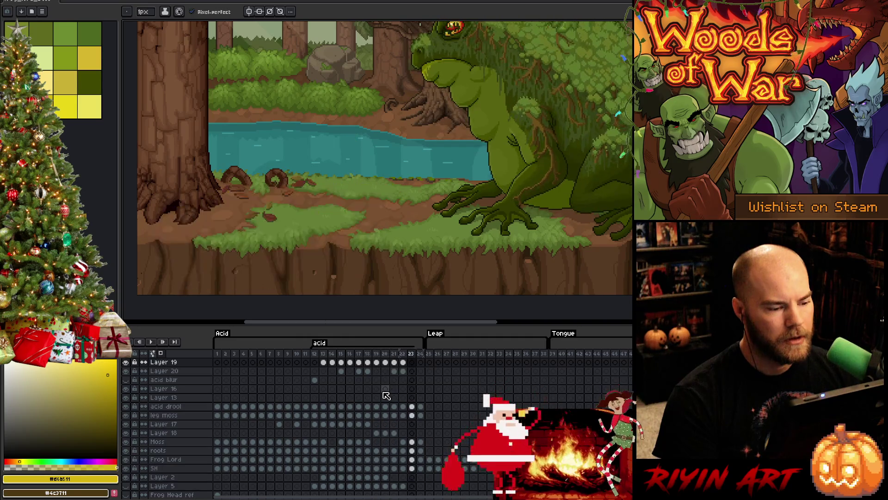
{"action": "scroll", "coordinate": [409, 482], "scroll_direction": "down", "scroll_amount": 2}
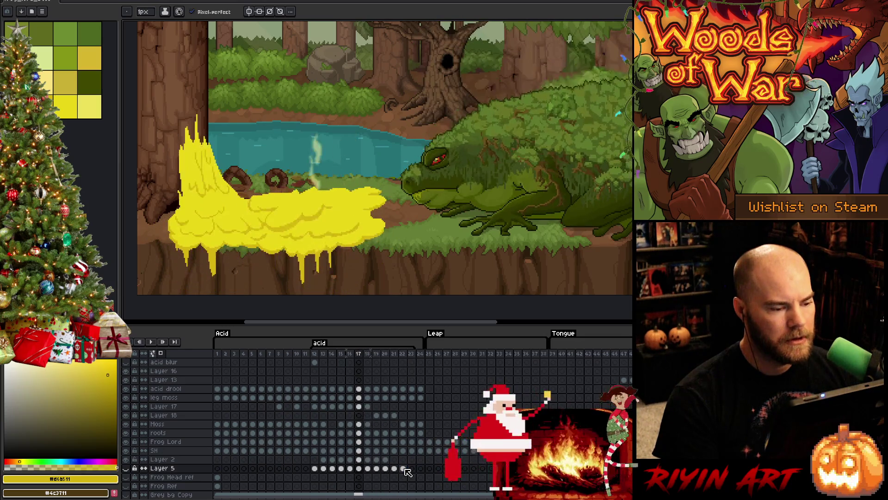
Solo Layer 20 and inspect its acid cels on frames 15 to 22.
{"action": "left_click", "coordinate": [387, 468]}
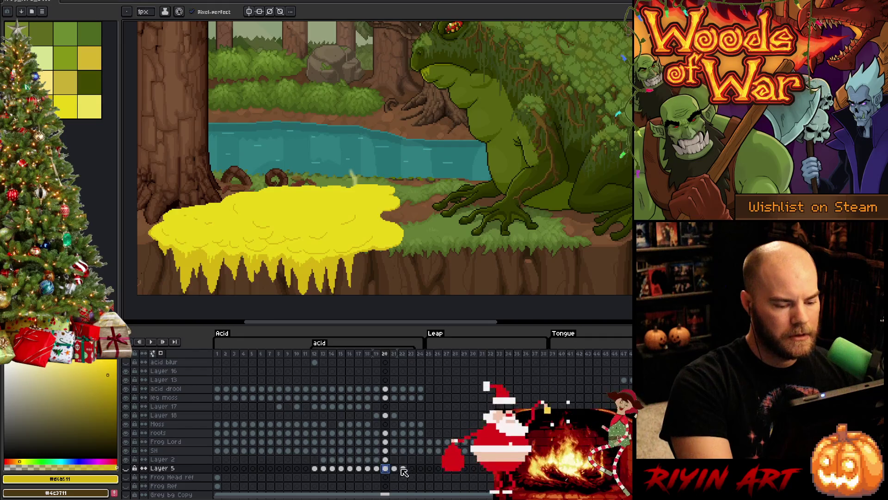
{"action": "left_click", "coordinate": [402, 469]}
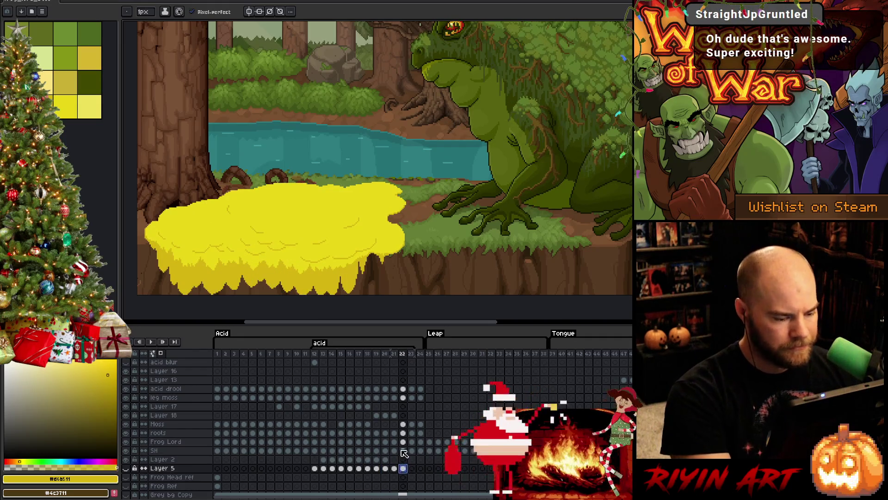
{"action": "scroll", "coordinate": [394, 422], "scroll_direction": "up", "scroll_amount": 2}
{"action": "scroll", "coordinate": [396, 420], "scroll_direction": "up", "scroll_amount": 1}
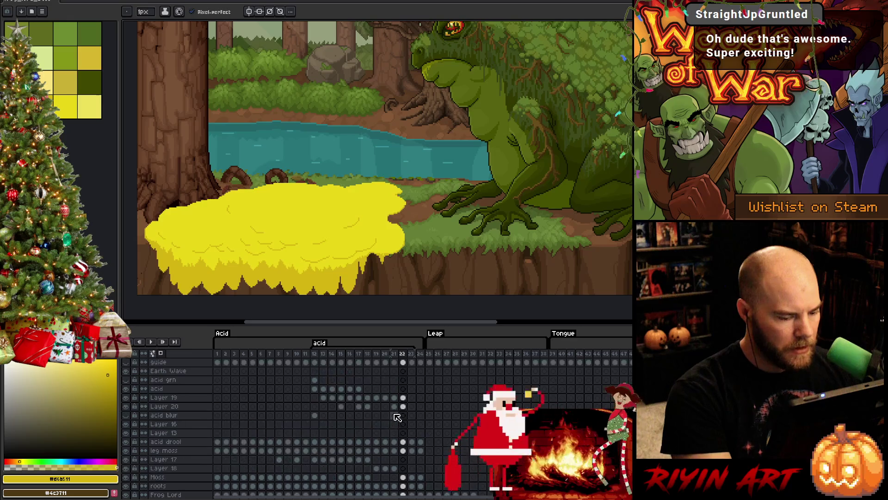
{"action": "left_click", "coordinate": [404, 406]}
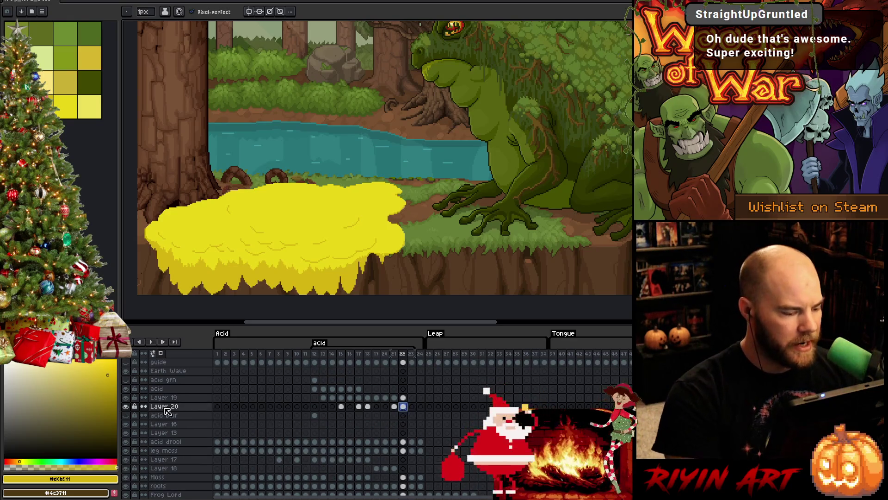
{"action": "left_click", "coordinate": [128, 407], "text": "alt"}
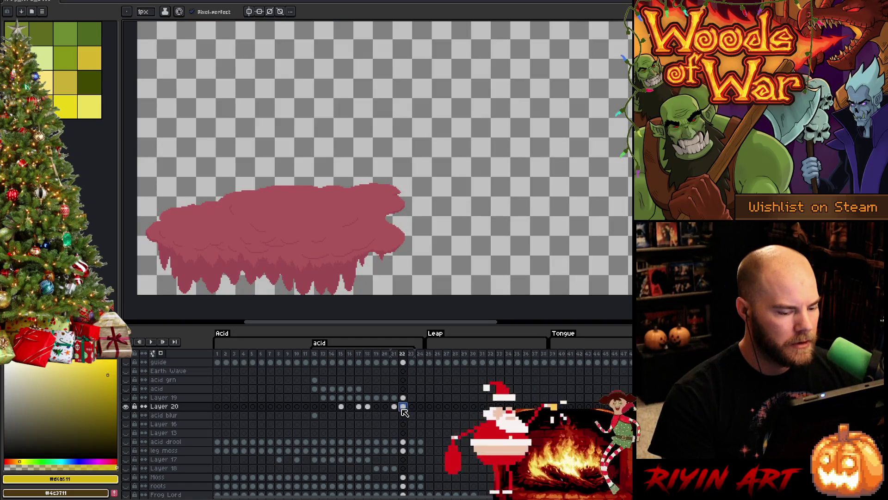
{"action": "key", "text": "Delete"}
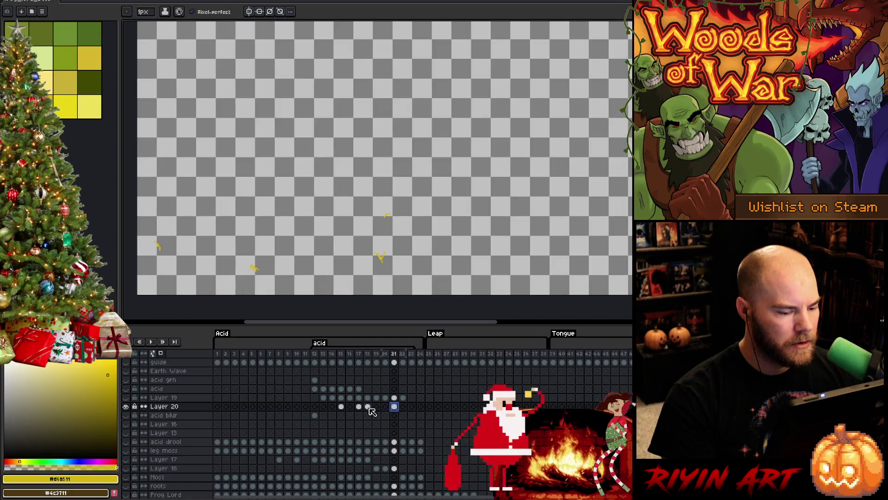
{"action": "left_click_drag", "start_coordinate": [358, 406], "coordinate": [369, 410]}
{"action": "left_click", "coordinate": [363, 407]}
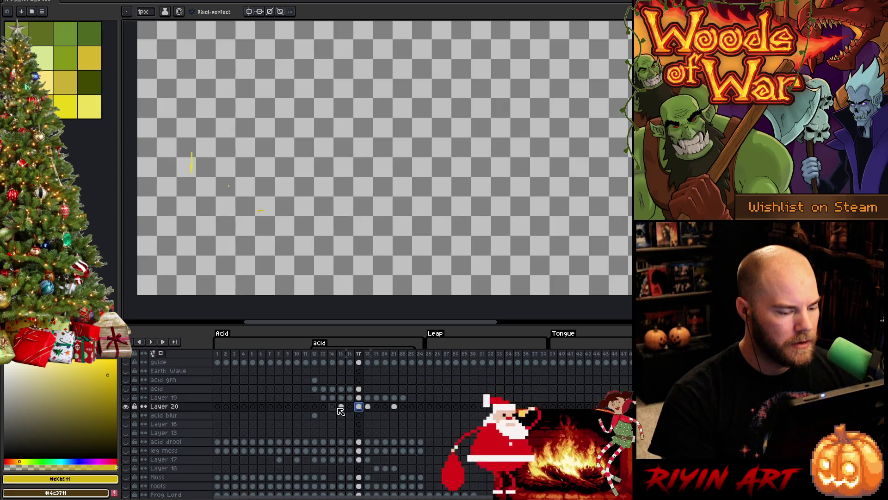
{"action": "left_click", "coordinate": [341, 408]}
Select Layer 19, unhide all layers, and merge it down into Layer 20.
{"action": "left_click", "coordinate": [171, 397]}
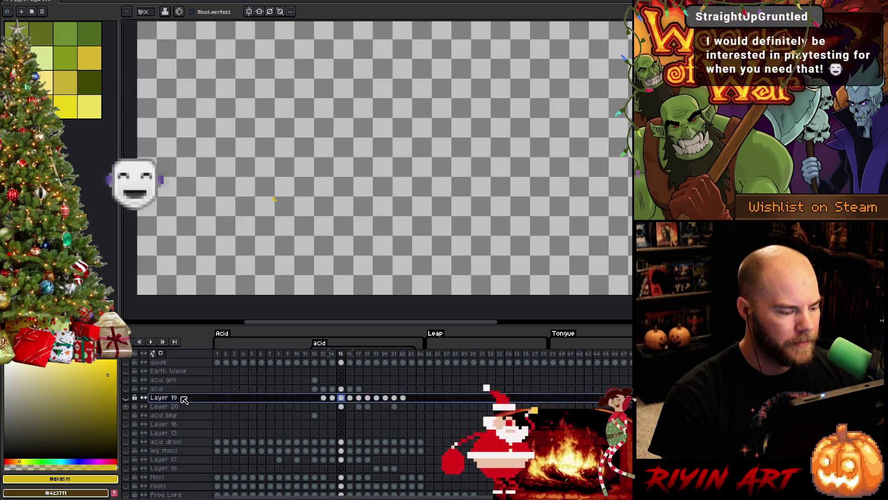
{"action": "left_click", "coordinate": [126, 406], "text": "alt"}
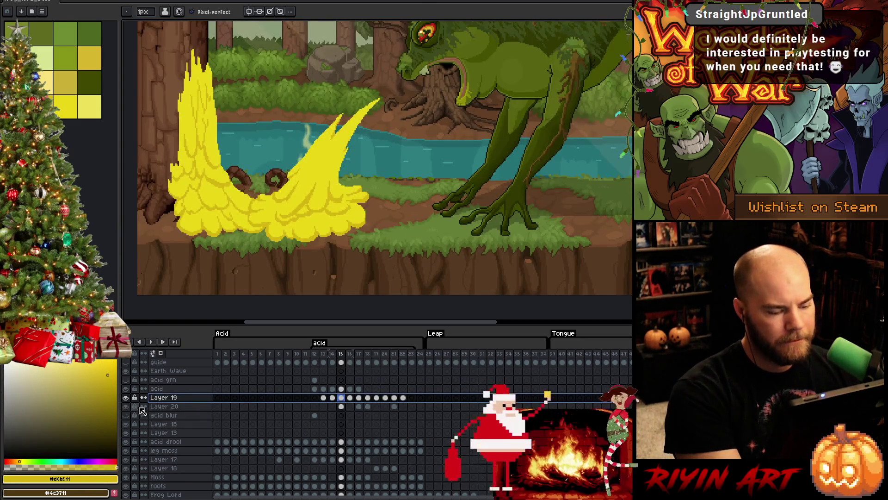
{"action": "key", "text": "ctrl+e"}
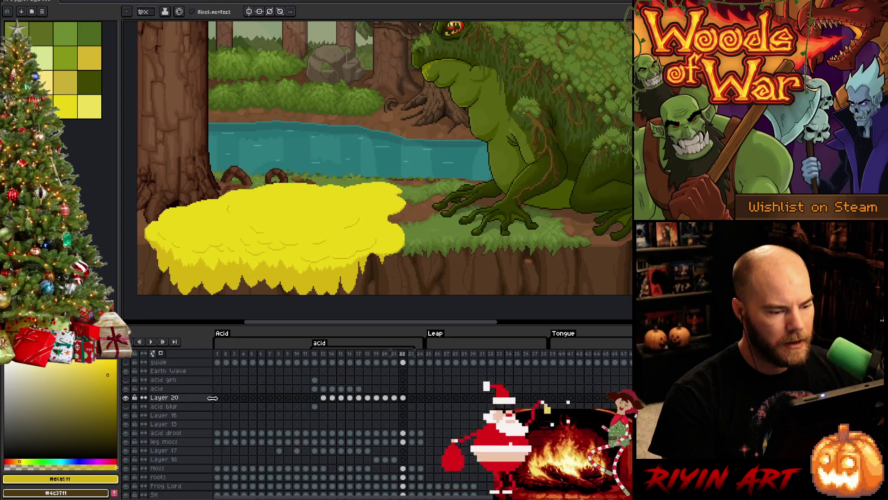
{"action": "left_click", "coordinate": [411, 399]}
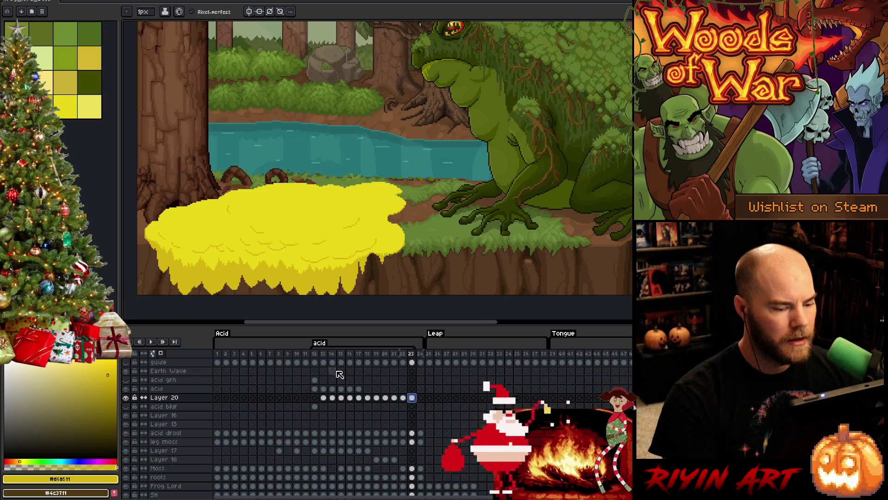
{"action": "key", "text": "Return"}
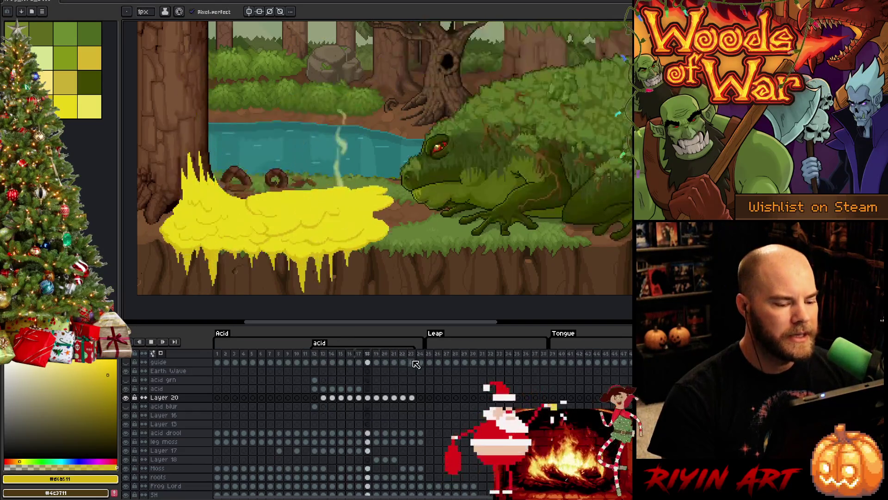
{"action": "scroll", "coordinate": [344, 205], "scroll_direction": "down", "scroll_amount": 1}
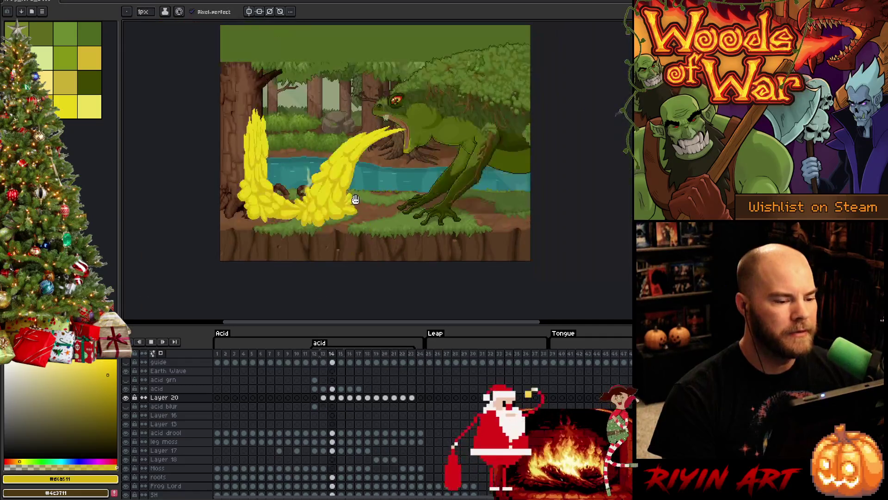
{"action": "key", "text": "h"}
{"action": "left_click_drag", "start_coordinate": [417, 186], "coordinate": [392, 216]}
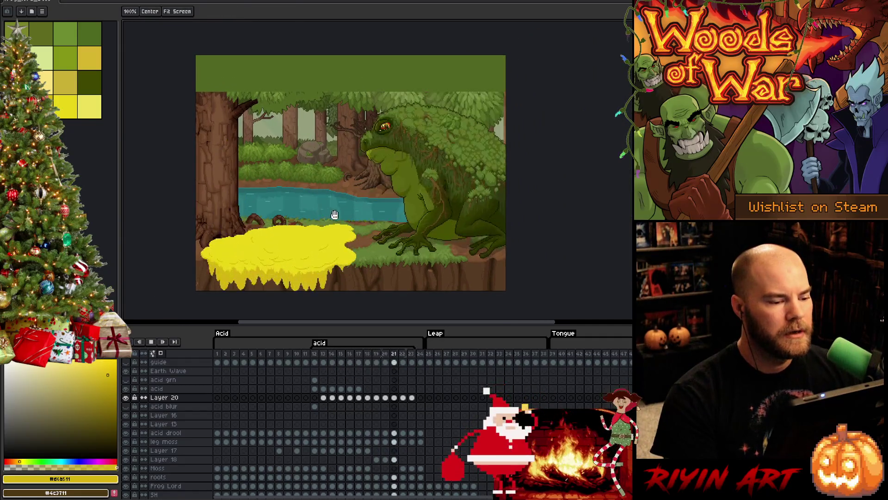
{"action": "key", "text": "b"}
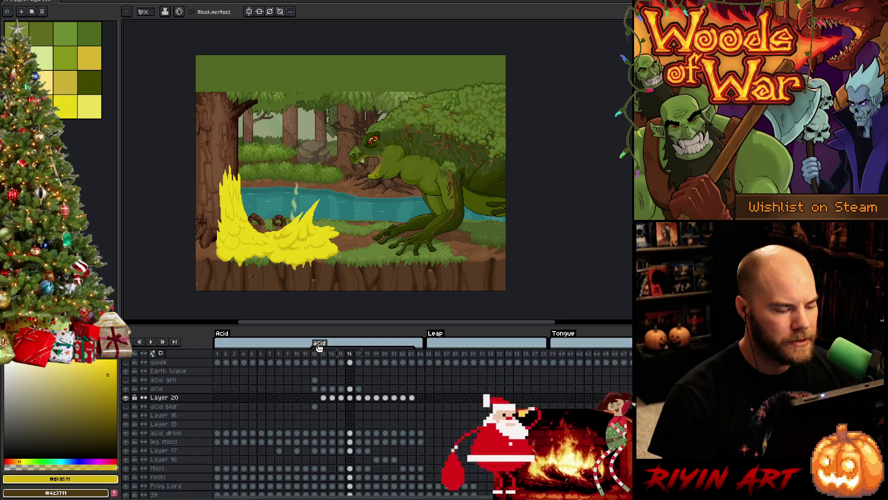
{"action": "left_click", "coordinate": [217, 359]}
{"action": "key", "text": "Return"}
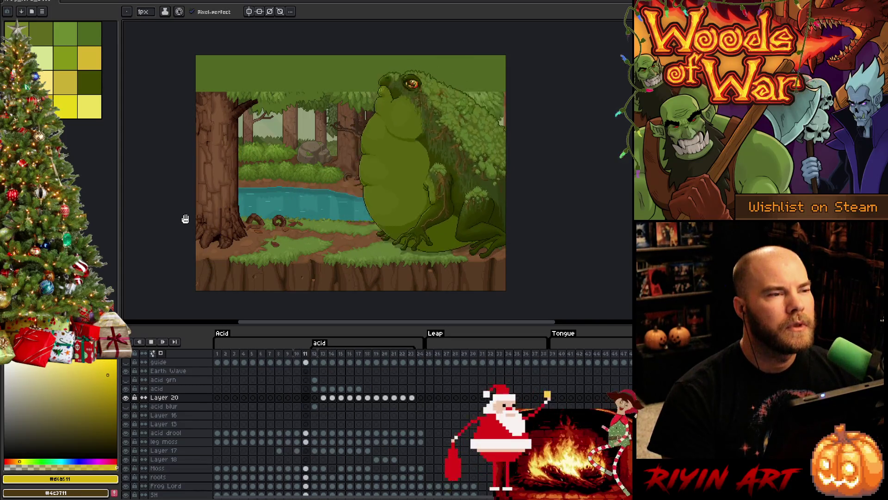
{"action": "scroll", "coordinate": [273, 195], "scroll_direction": "up", "scroll_amount": 1}
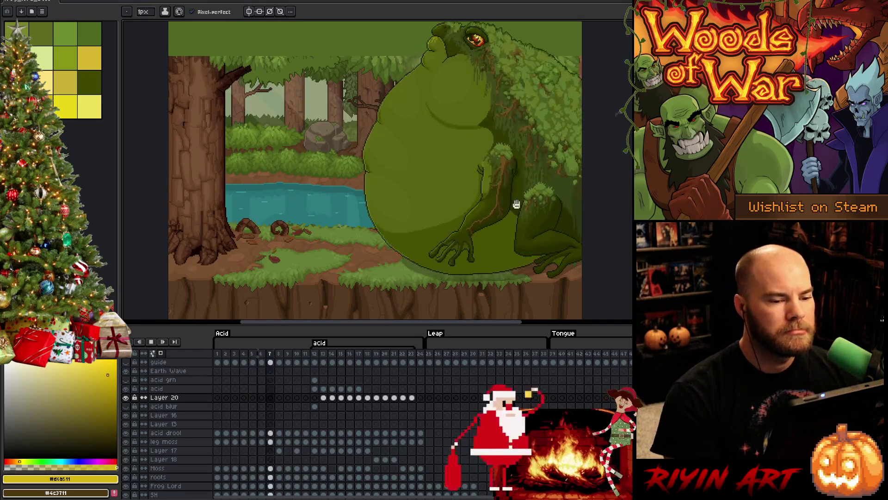
{"action": "left_click_drag", "start_coordinate": [516, 204], "coordinate": [516, 191]}
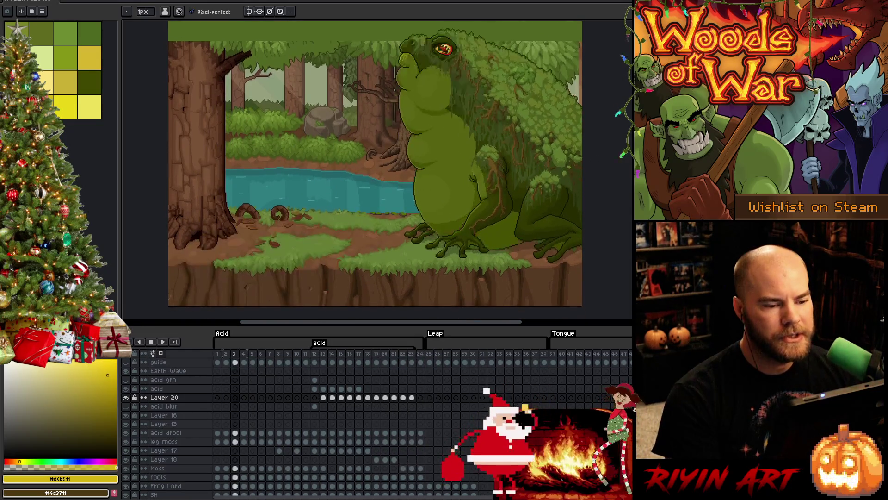
{"action": "scroll", "coordinate": [375, 170], "scroll_direction": "up", "scroll_amount": 1}
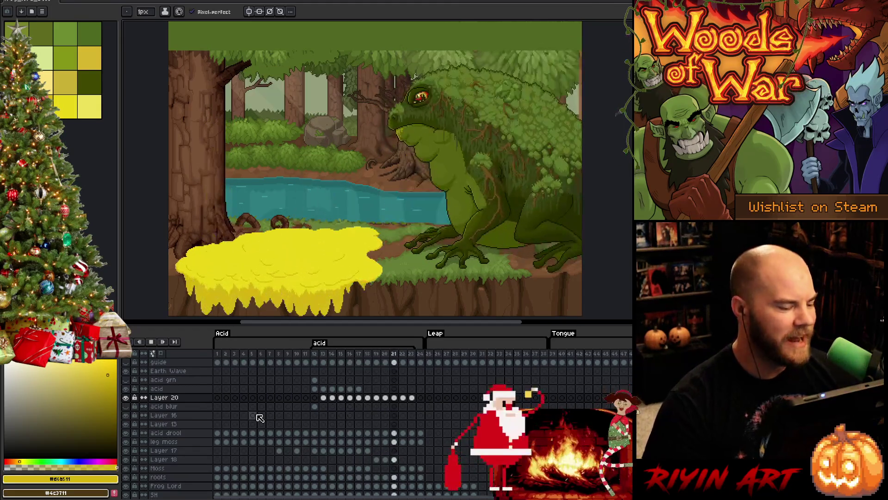
Go to frame 12 and sample the acid stream's pale yellow with the Eyedropper.
{"action": "key", "text": "Return"}
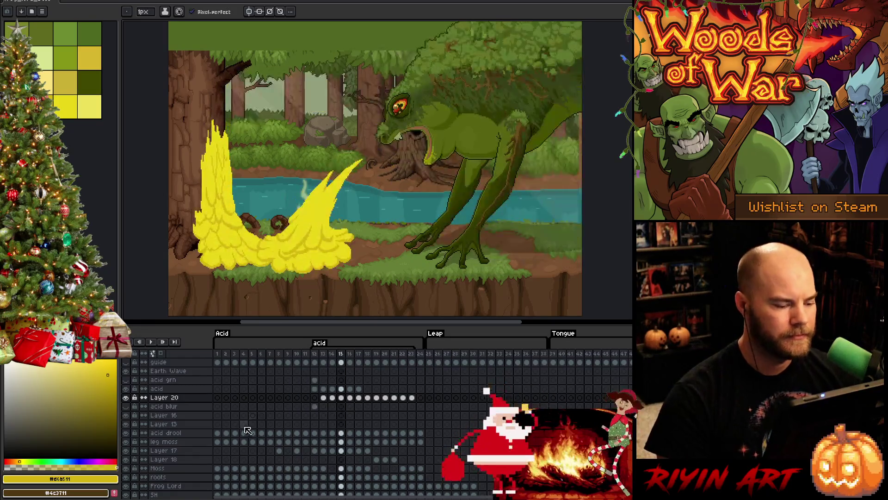
{"action": "key", "text": "Return"}
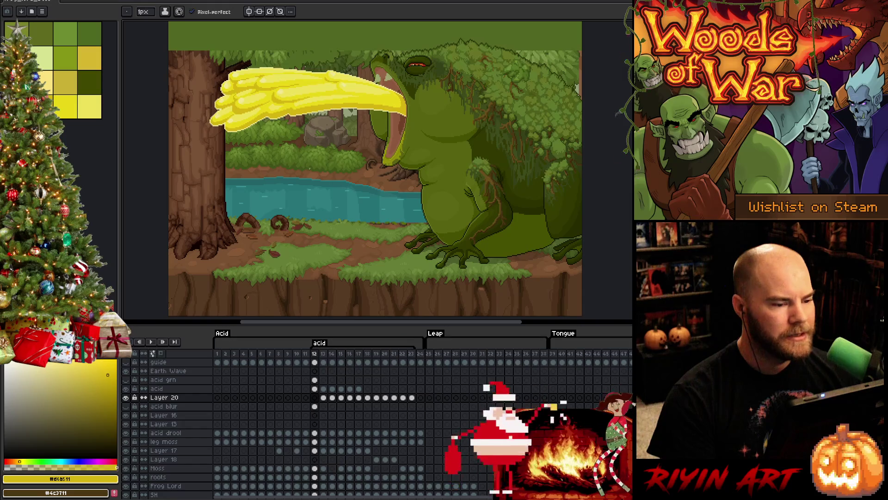
{"action": "scroll", "coordinate": [311, 114], "scroll_direction": "up", "scroll_amount": 1}
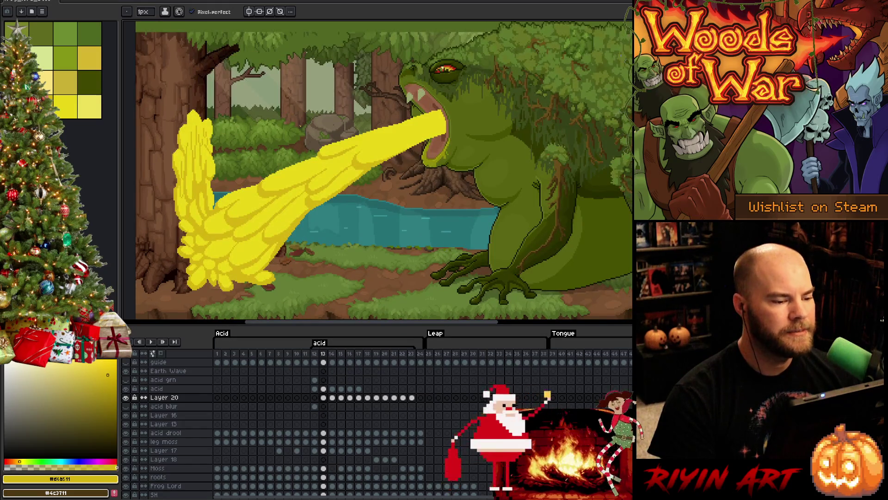
{"action": "left_click", "coordinate": [316, 381]}
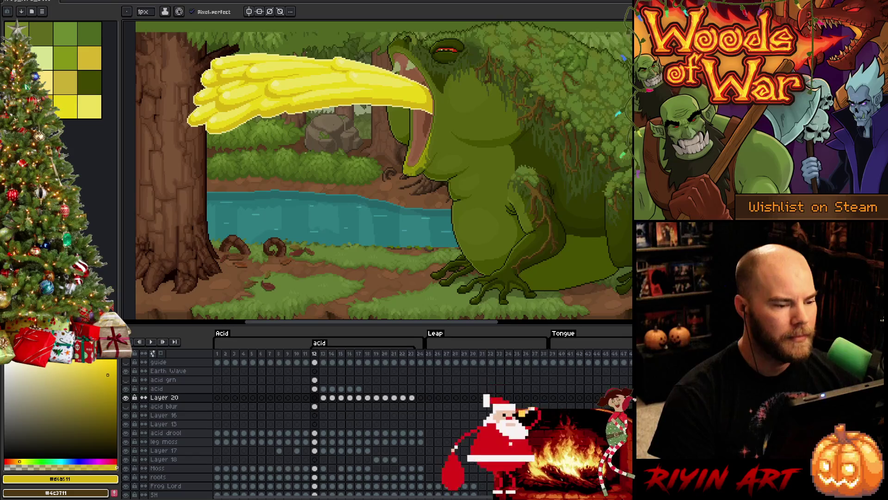
{"action": "key", "text": "i"}
{"action": "scroll", "coordinate": [333, 105], "scroll_direction": "up", "scroll_amount": 3}
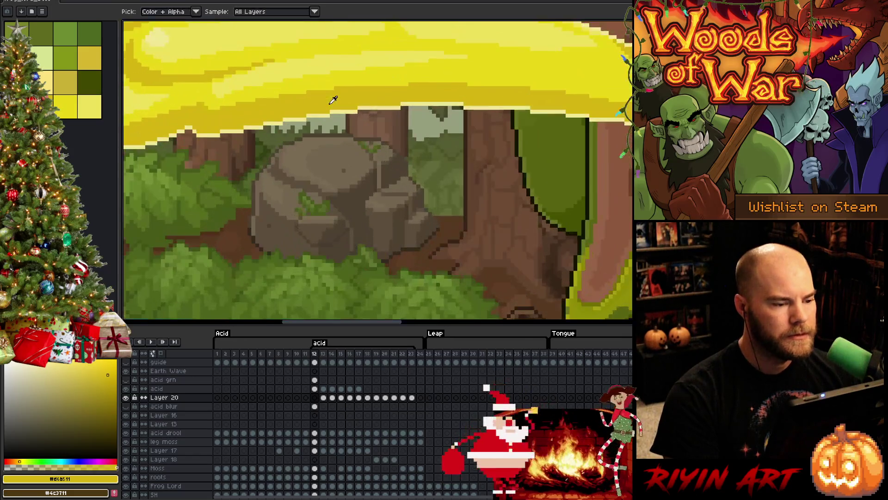
{"action": "left_click", "coordinate": [337, 110]}
Merge the acid layer down into Layer 20 and select its cels from frames 13 to 23.
{"action": "scroll", "coordinate": [324, 157], "scroll_direction": "down", "scroll_amount": 3}
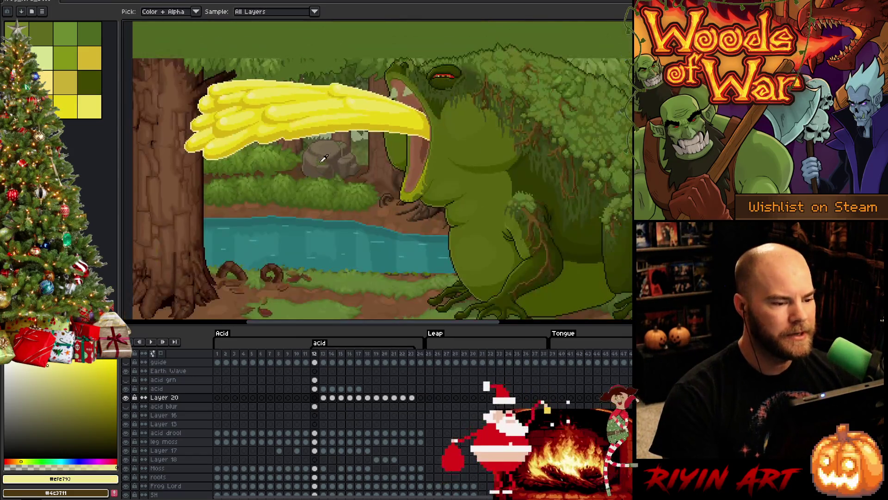
{"action": "left_click", "coordinate": [324, 389]}
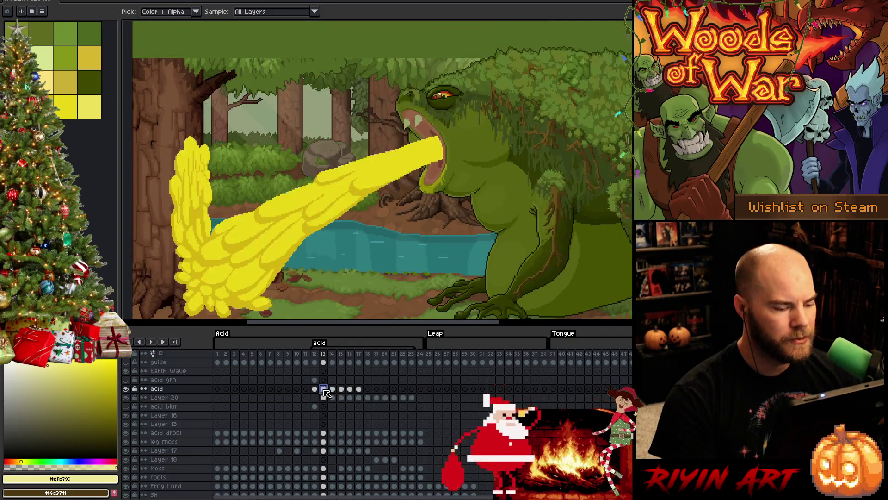
{"action": "left_click", "coordinate": [185, 389]}
{"action": "key", "text": "ctrl+e"}
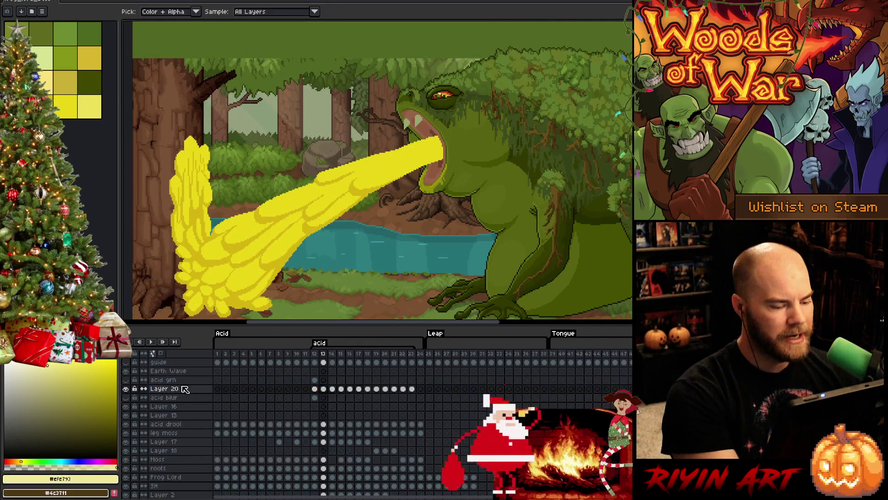
{"action": "left_click_drag", "start_coordinate": [411, 389], "coordinate": [328, 390]}
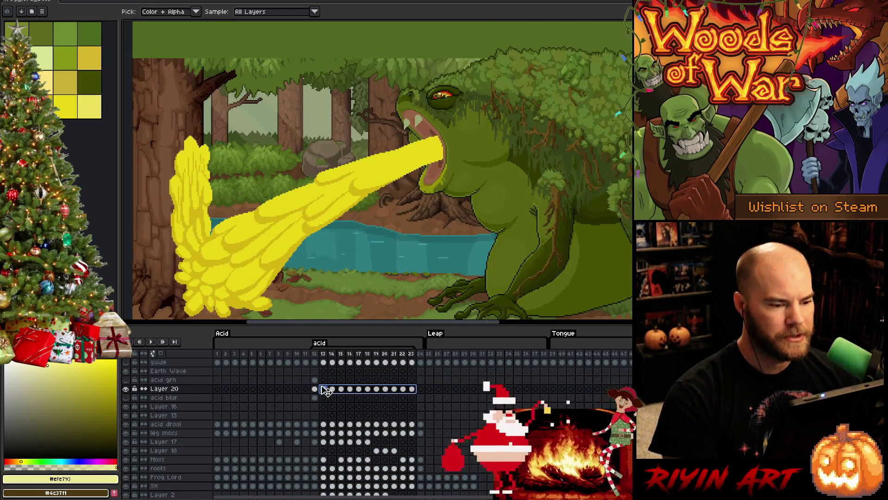
Play the animation and pan the scene slightly down to watch it.
{"action": "key", "text": "h"}
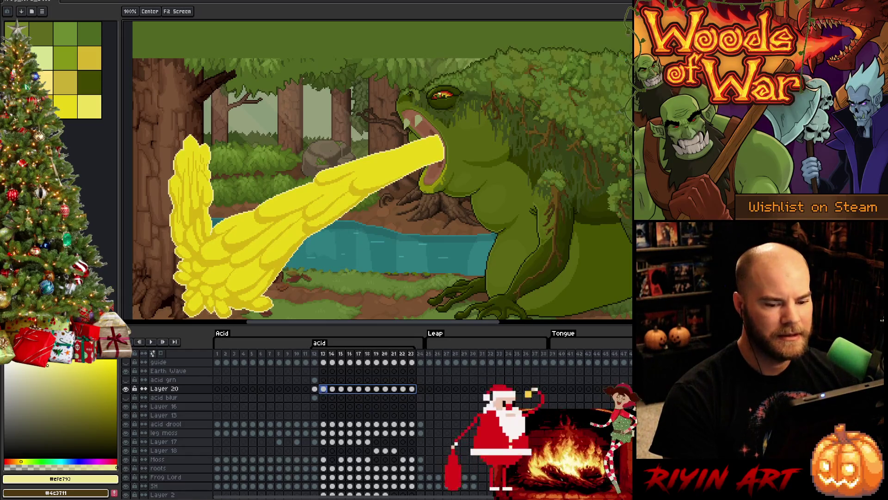
{"action": "scroll", "coordinate": [420, 252], "scroll_direction": "down", "scroll_amount": 2}
{"action": "scroll", "coordinate": [420, 252], "scroll_direction": "up", "scroll_amount": 2}
{"action": "key", "text": "Return"}
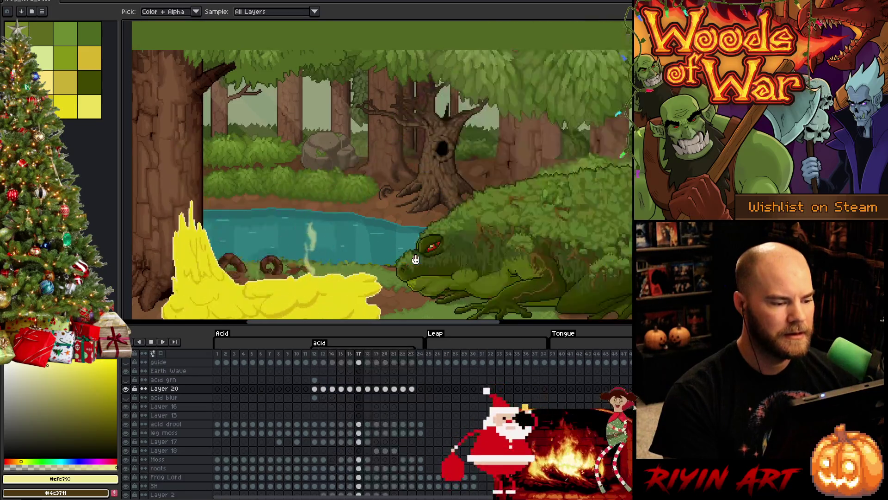
{"action": "scroll", "coordinate": [408, 260], "scroll_direction": "down", "scroll_amount": 3}
{"action": "scroll", "coordinate": [408, 261], "scroll_direction": "up", "scroll_amount": 4}
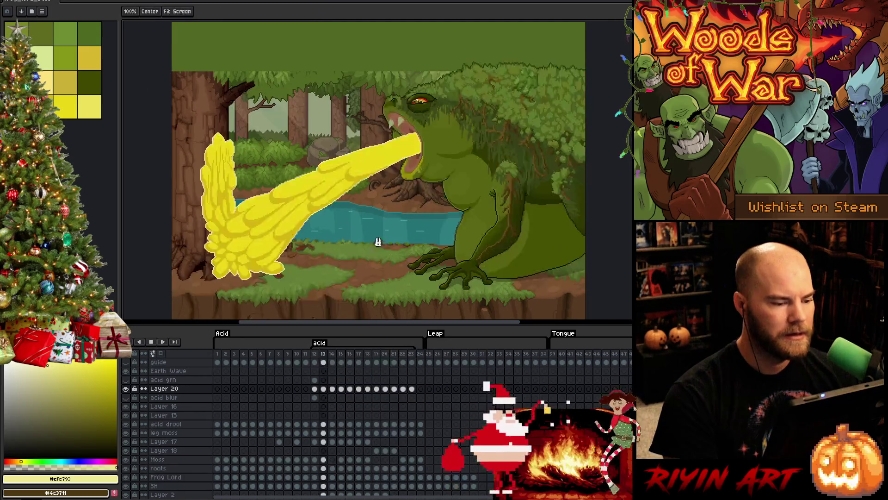
{"action": "left_click_drag", "start_coordinate": [377, 196], "coordinate": [373, 211]}
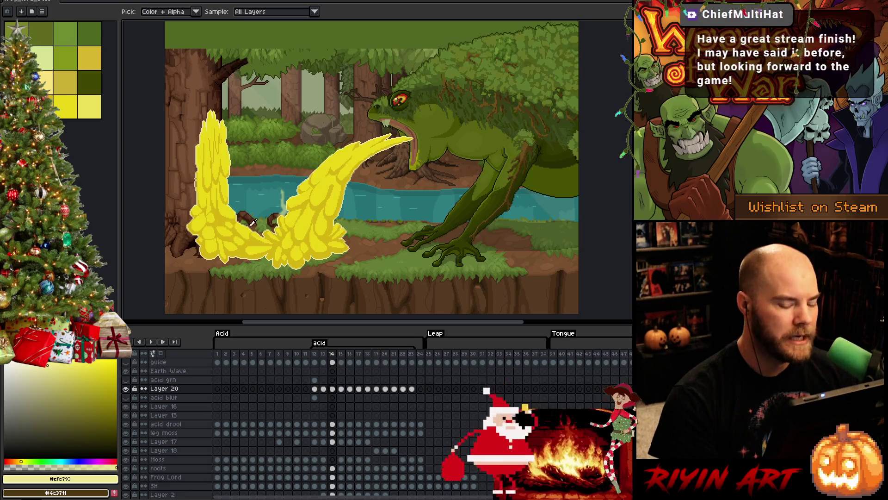
{"action": "key", "text": "space"}
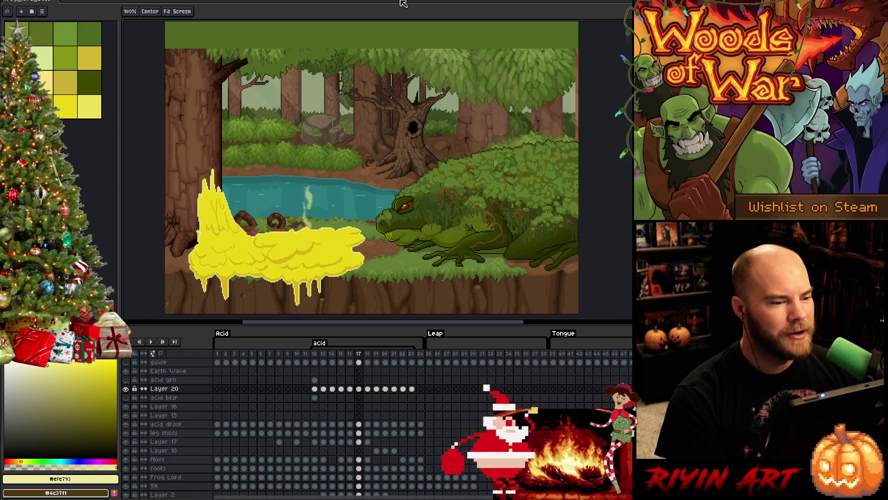
Check frames 12 to 21, then remove the nested acid tag from the timeline.
{"action": "key", "text": "Left"}
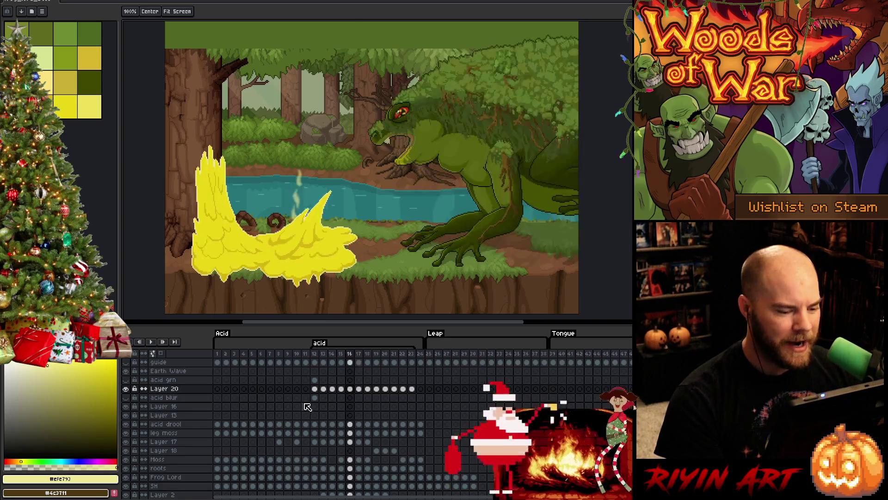
{"action": "key", "text": "Left"}
{"action": "key", "text": "Left"}
{"action": "key", "text": "Left"}
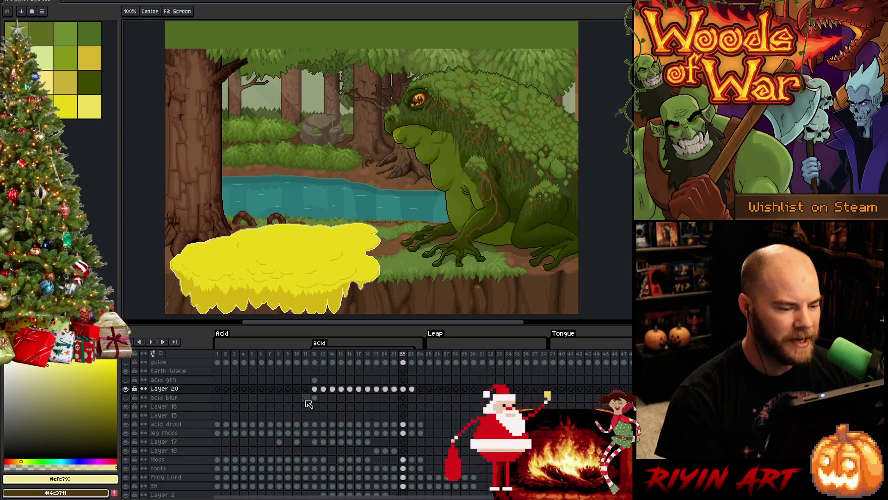
{"action": "key", "text": "Right"}
{"action": "key", "text": "Right"}
{"action": "key", "text": "Right"}
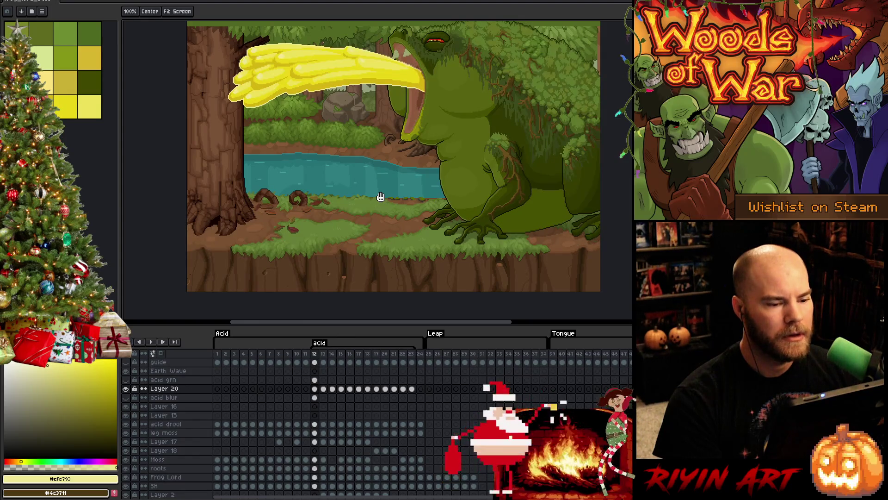
{"action": "right_click", "coordinate": [320, 344]}
{"action": "left_click", "coordinate": [333, 363]}
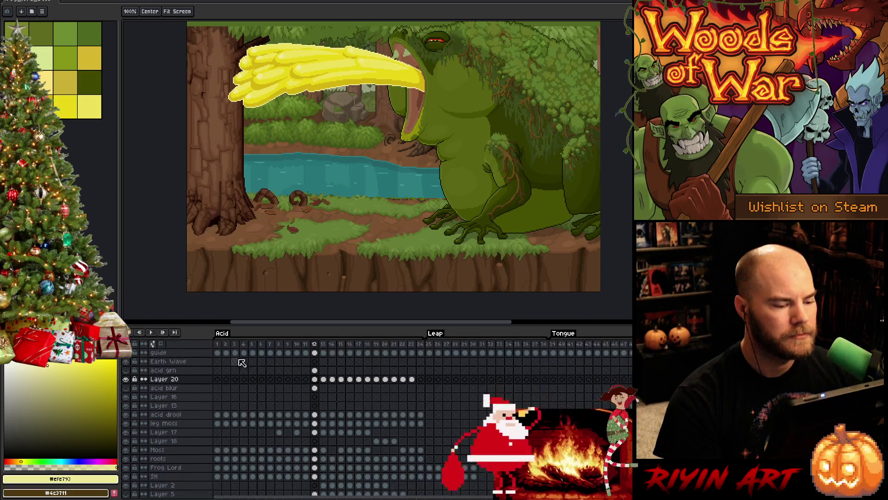
Play from frame 1, stop on frame 21, then jump to frame 25 where the leap starts.
{"action": "left_click", "coordinate": [220, 346]}
{"action": "key", "text": "Return"}
{"action": "scroll", "coordinate": [426, 240], "scroll_direction": "down", "scroll_amount": 1}
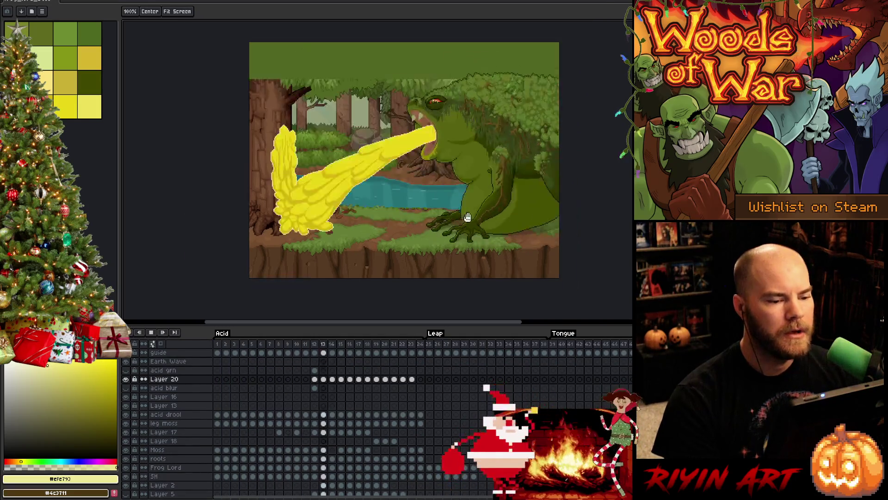
{"action": "left_click_drag", "start_coordinate": [525, 184], "coordinate": [482, 213]}
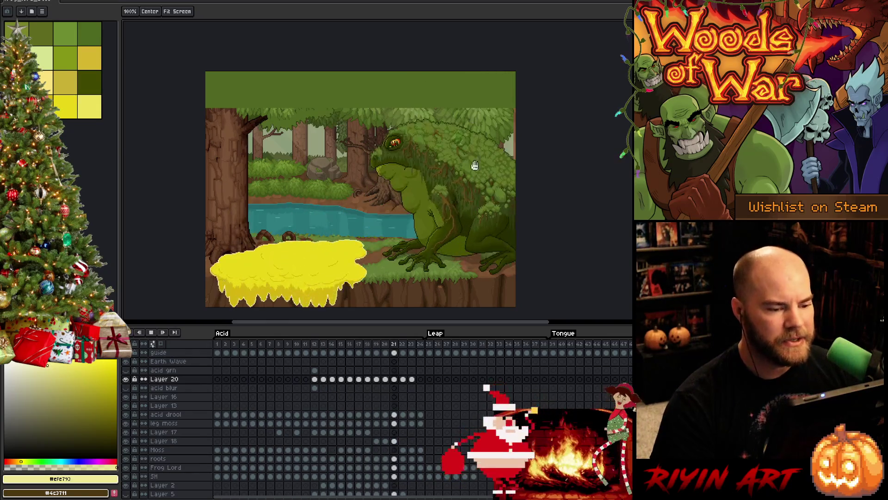
{"action": "key", "text": "Return"}
{"action": "left_click", "coordinate": [432, 349]}
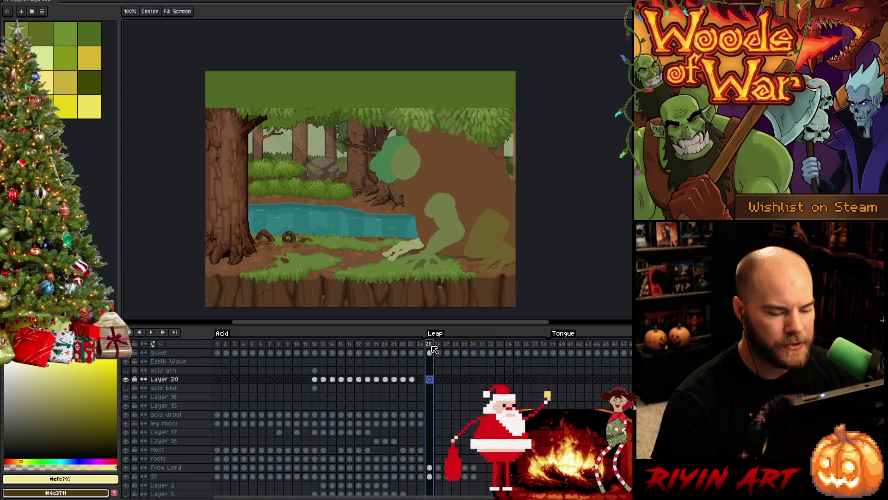
{"action": "left_click", "coordinate": [433, 347]}
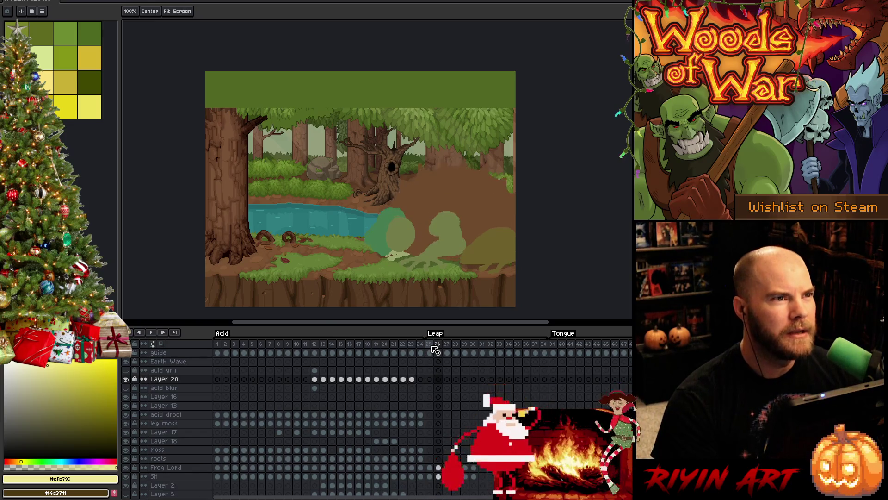
{"action": "key", "text": "Return"}
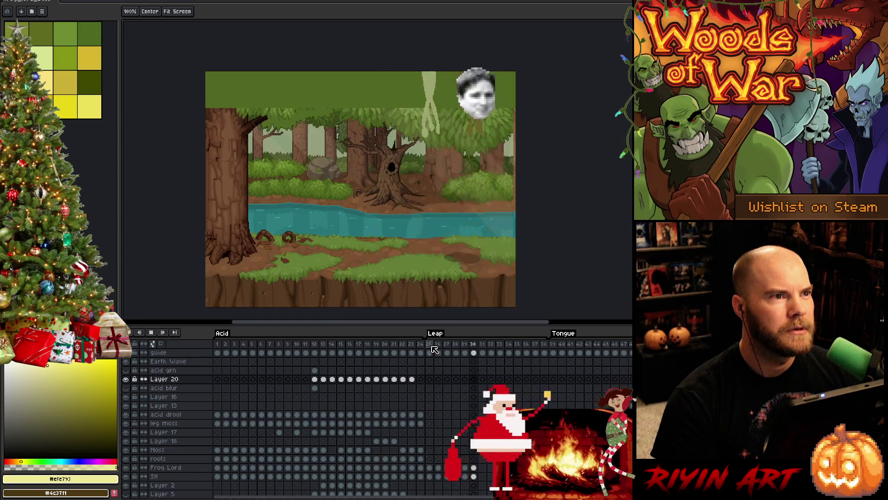
{"action": "key", "text": "Return"}
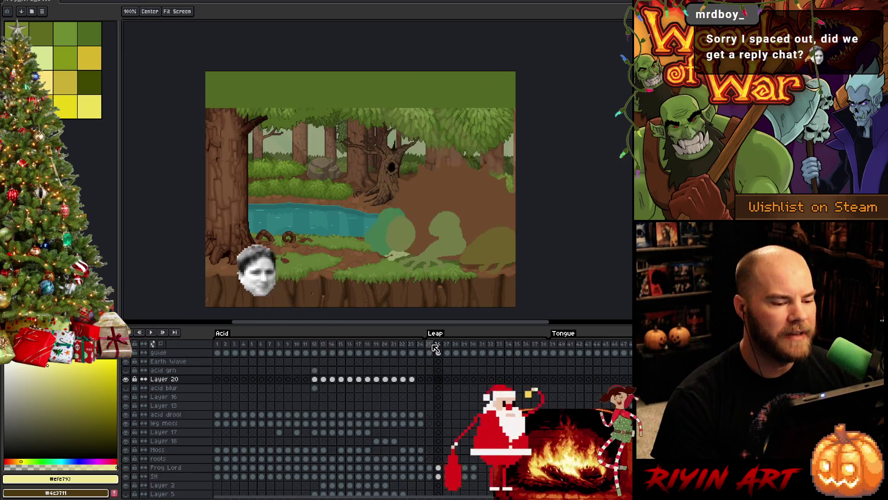
{"action": "key", "text": "Right"}
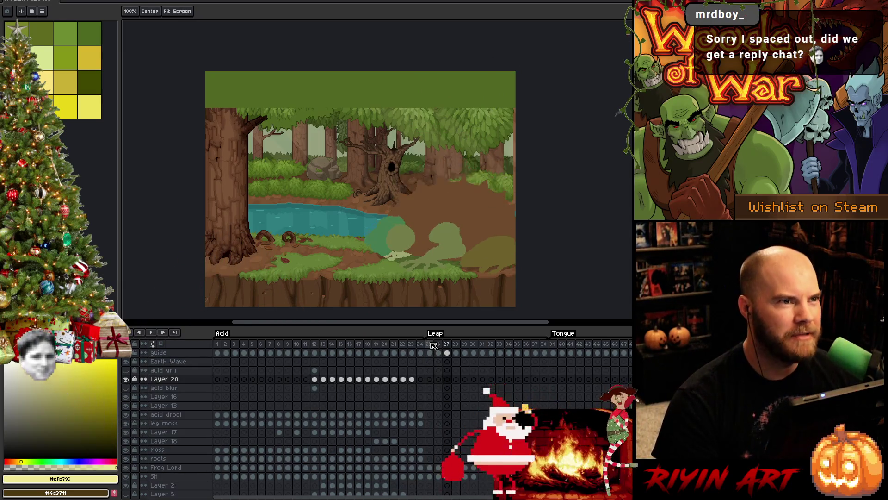
{"action": "key", "text": "Right"}
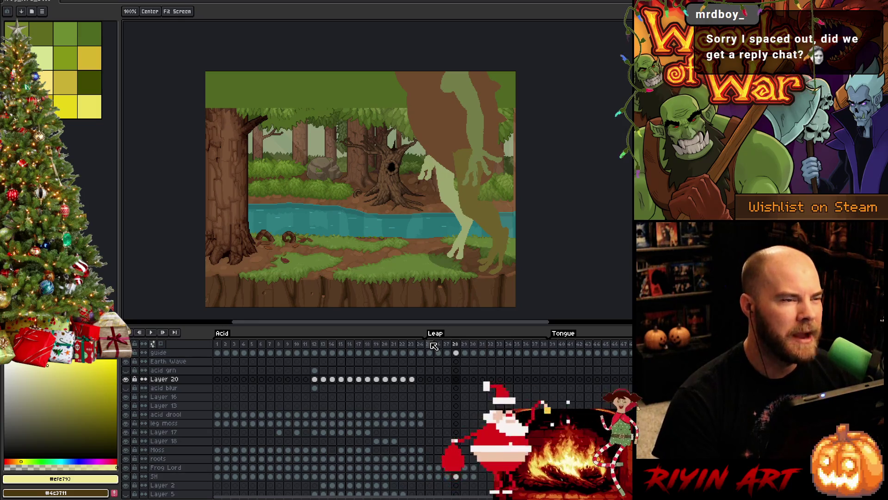
{"action": "key", "text": "Right"}
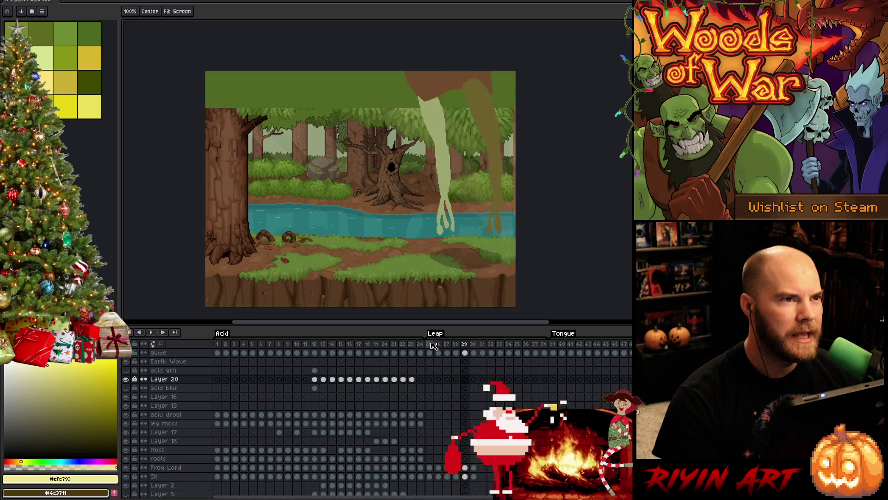
{"action": "key", "text": "Left"}
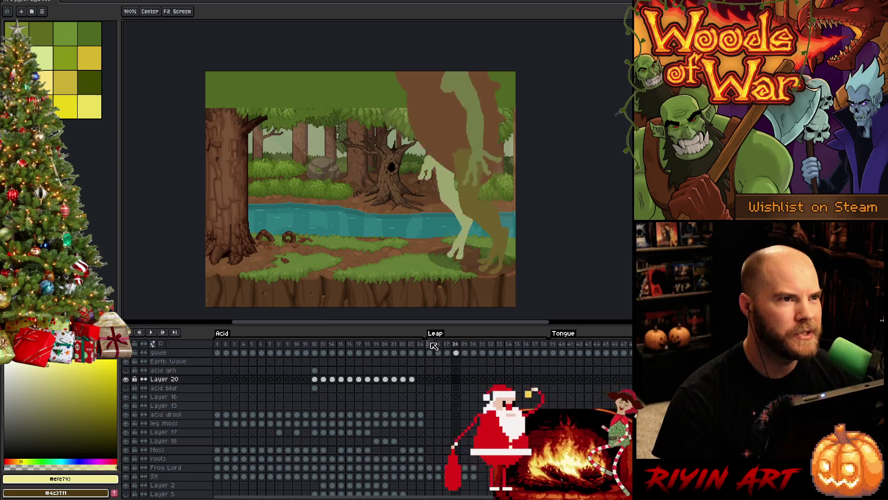
{"action": "key", "text": "Right"}
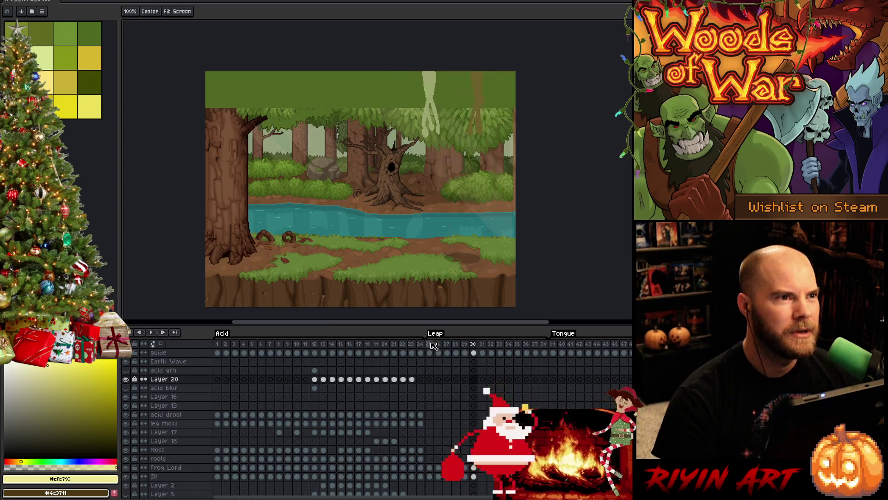
{"action": "key", "text": "Right"}
{"action": "key", "text": "Left"}
{"action": "key", "text": "Right"}
{"action": "key", "text": "Left"}
{"action": "key", "text": "Right"}
{"action": "key", "text": "Right"}
{"action": "key", "text": "Left"}
{"action": "key", "text": "Right"}
{"action": "key", "text": "Left"}
{"action": "key", "text": "Right"}
{"action": "key", "text": "Left"}
{"action": "key", "text": "Right"}
{"action": "left_click", "coordinate": [433, 344]}
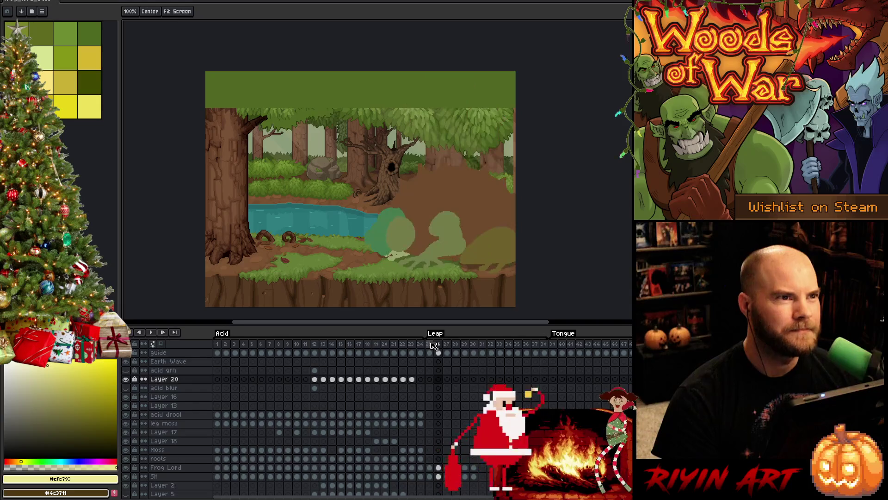
{"action": "key", "text": "Return"}
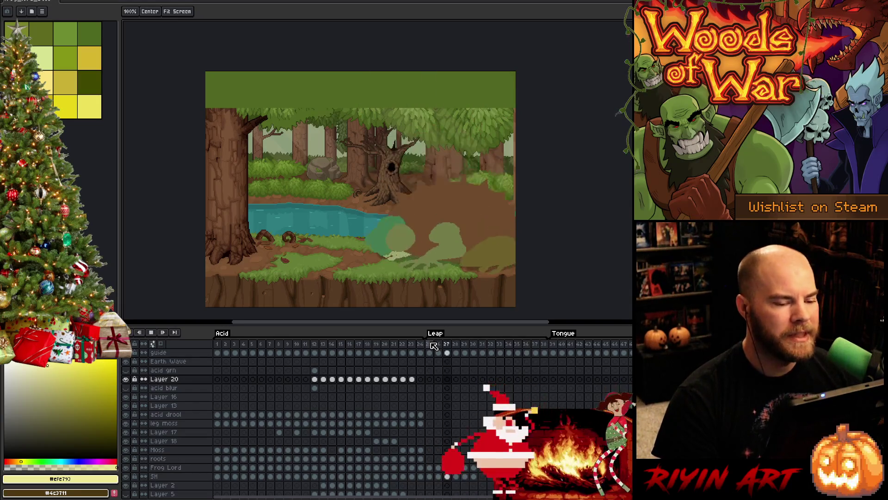
{"action": "key", "text": "Return"}
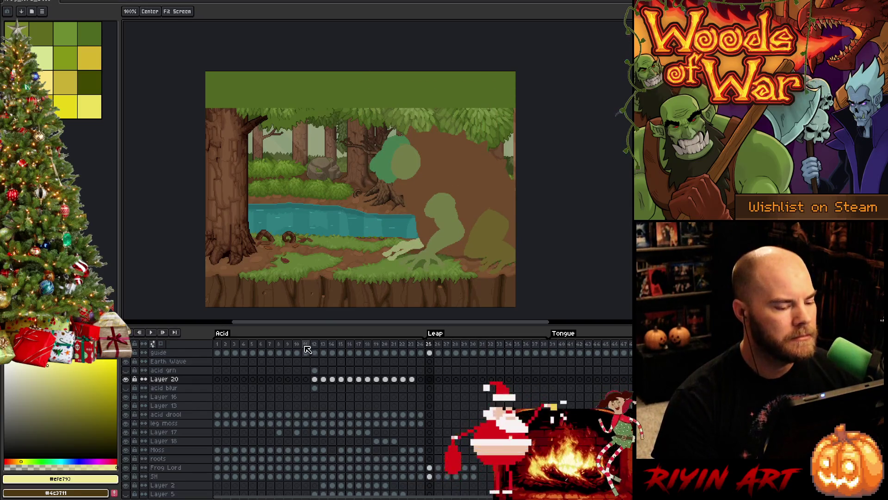
Play the animation from frame 12, then return to frame 1 and zoom in.
{"action": "left_click", "coordinate": [309, 350]}
{"action": "key", "text": "Return"}
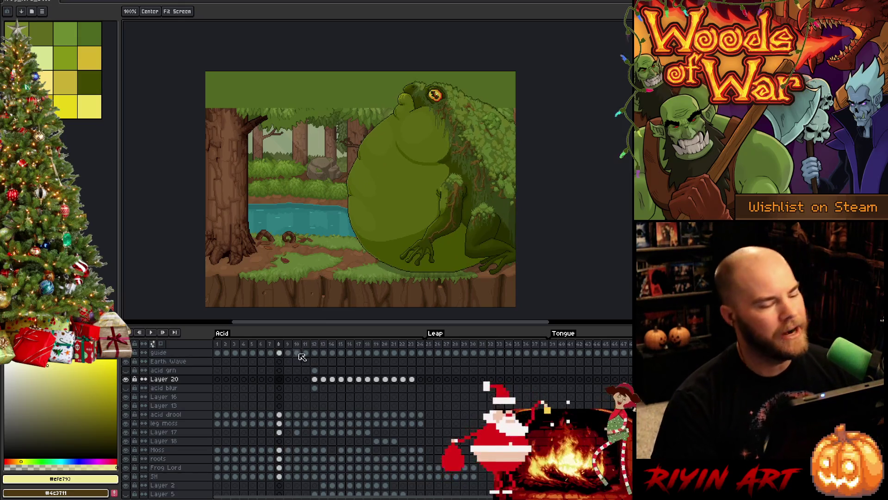
{"action": "left_click", "coordinate": [218, 345]}
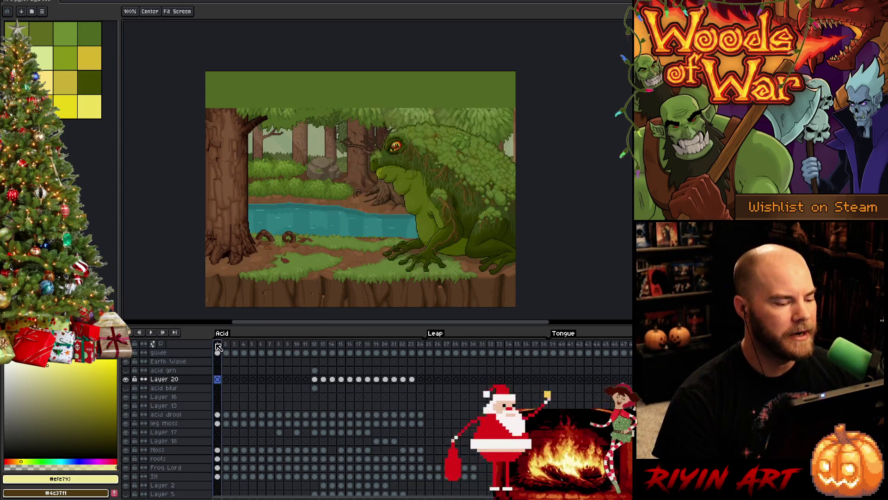
{"action": "scroll", "coordinate": [407, 187], "scroll_direction": "up", "scroll_amount": 2}
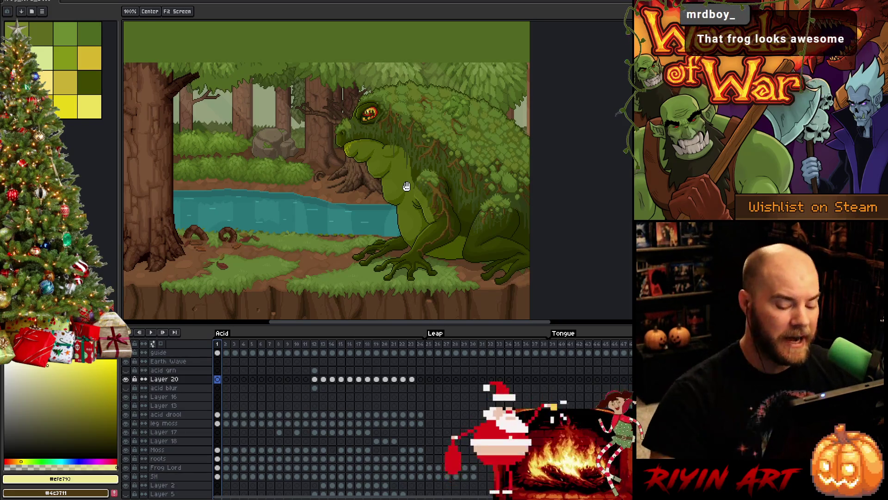
Play from frame 1, stop on the acid-spraying frame, and restart from frame 1.
{"action": "key", "text": "Return"}
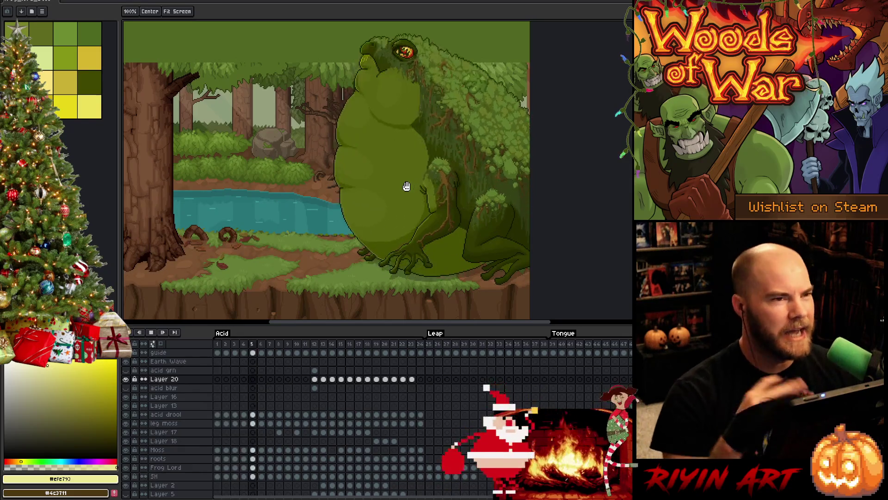
{"action": "key", "text": "Return"}
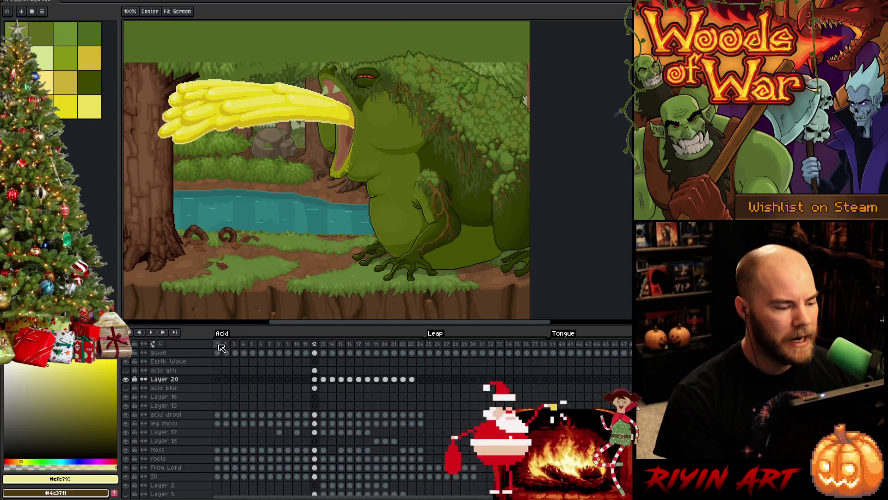
{"action": "left_click", "coordinate": [219, 344]}
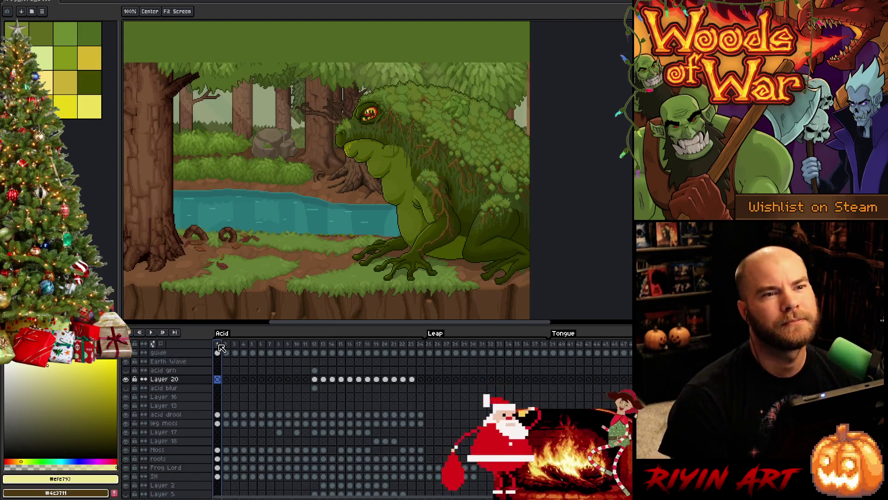
{"action": "key", "text": "Return"}
{"action": "left_click_drag", "start_coordinate": [310, 286], "coordinate": [353, 258]}
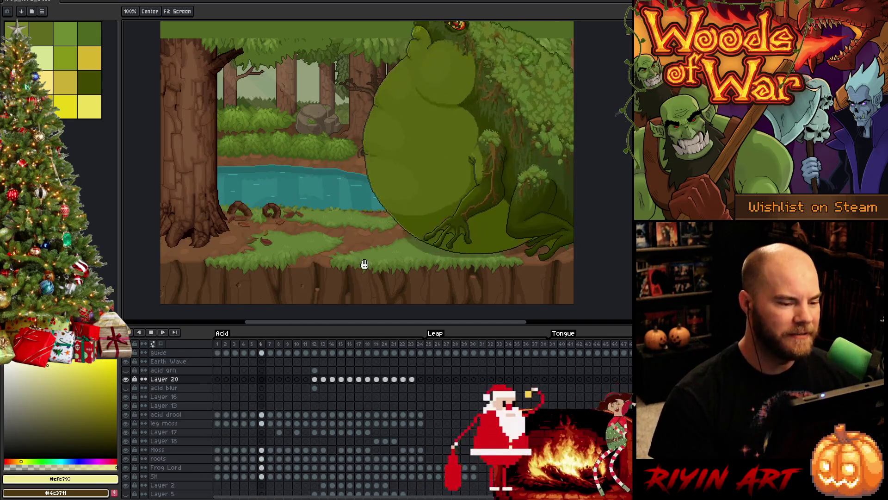
Stop at frame 11 on Layer 20 and play on to watch the acid splash.
{"action": "left_click", "coordinate": [306, 348]}
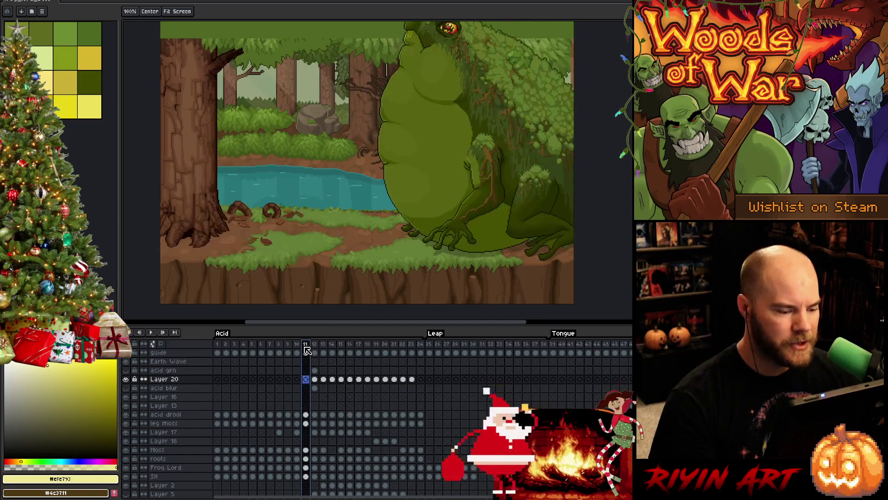
{"action": "key", "text": "Return"}
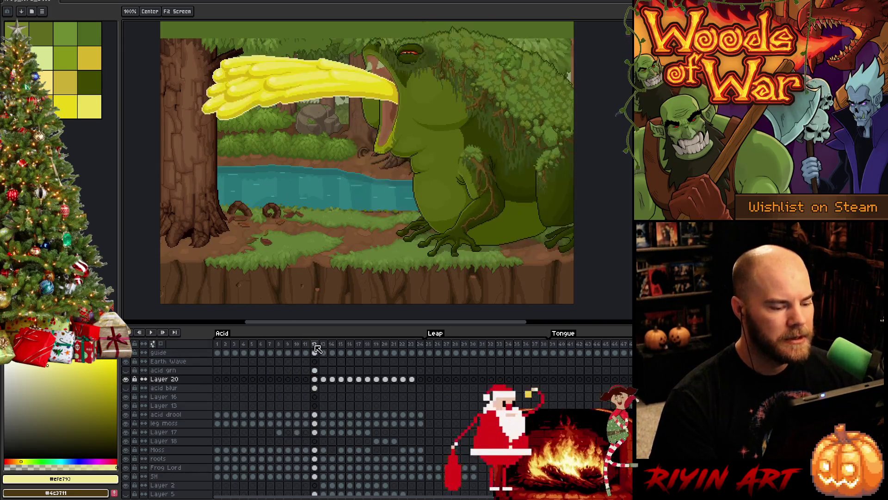
Stop playback on frame 12, zoom in and switch to the Pencil.
{"action": "left_click", "coordinate": [315, 345]}
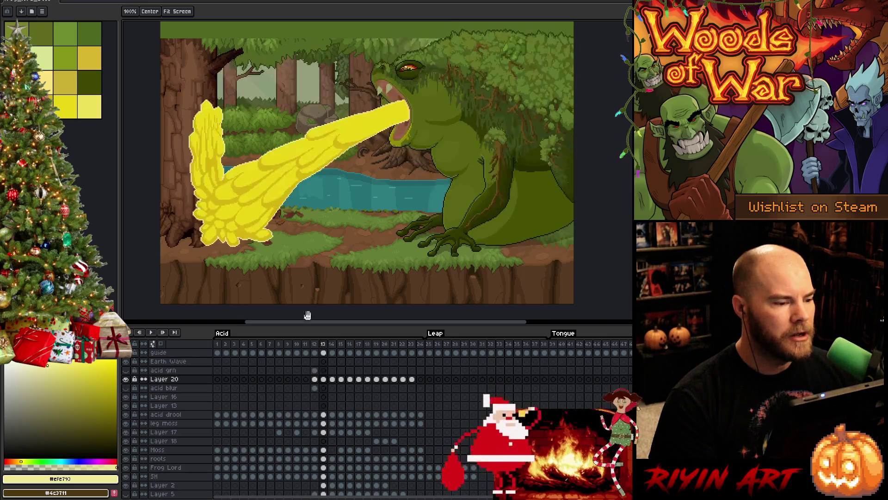
{"action": "scroll", "coordinate": [275, 157], "scroll_direction": "up", "scroll_amount": 3}
{"action": "scroll", "coordinate": [319, 226], "scroll_direction": "down", "scroll_amount": 3}
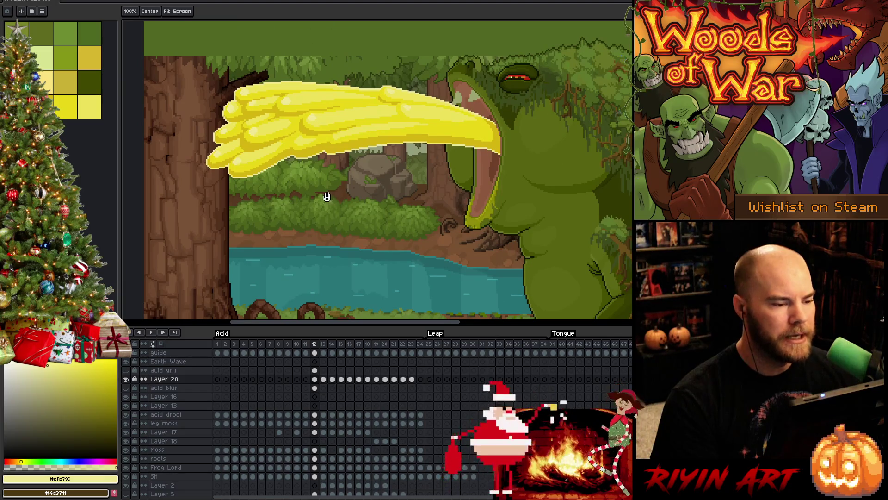
{"action": "left_click", "coordinate": [333, 113], "text": "alt"}
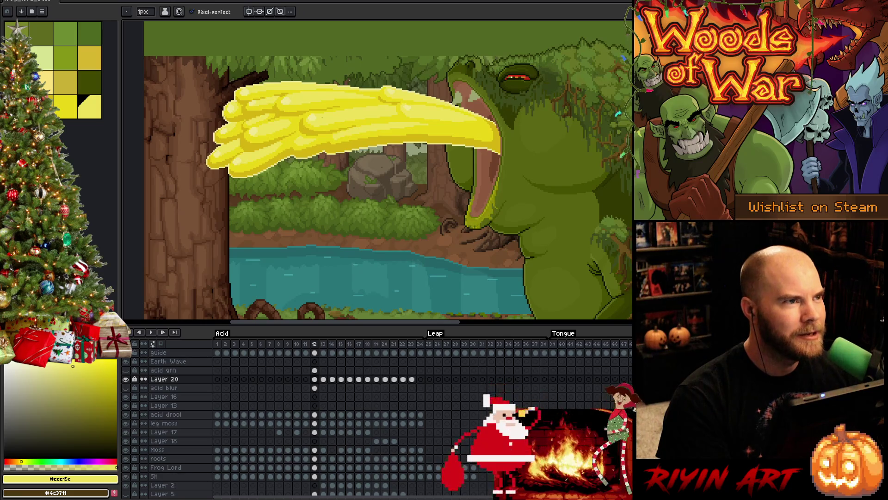
{"action": "left_click_drag", "start_coordinate": [414, 228], "coordinate": [380, 185]}
{"action": "key", "text": "space"}
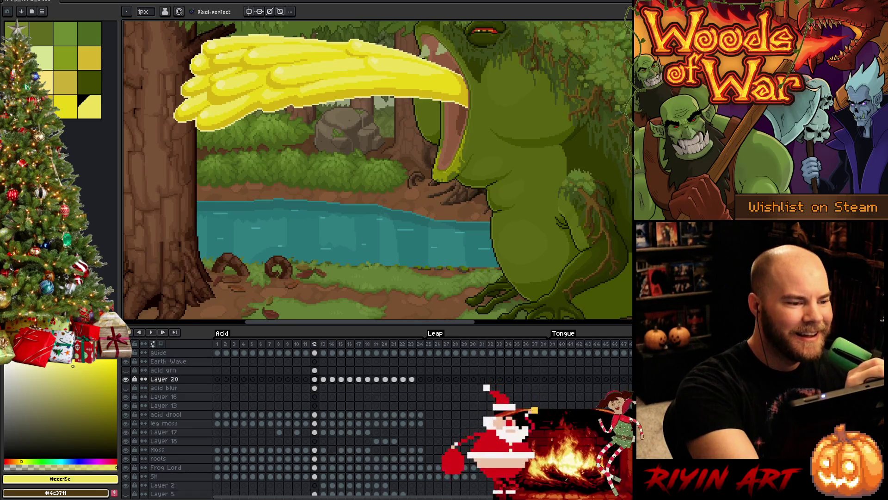
Frame the frog's mouth and acid stream, then sample #e9d717, #d6b511 and #ede15c.
{"action": "scroll", "coordinate": [282, 70], "scroll_direction": "up", "scroll_amount": 3}
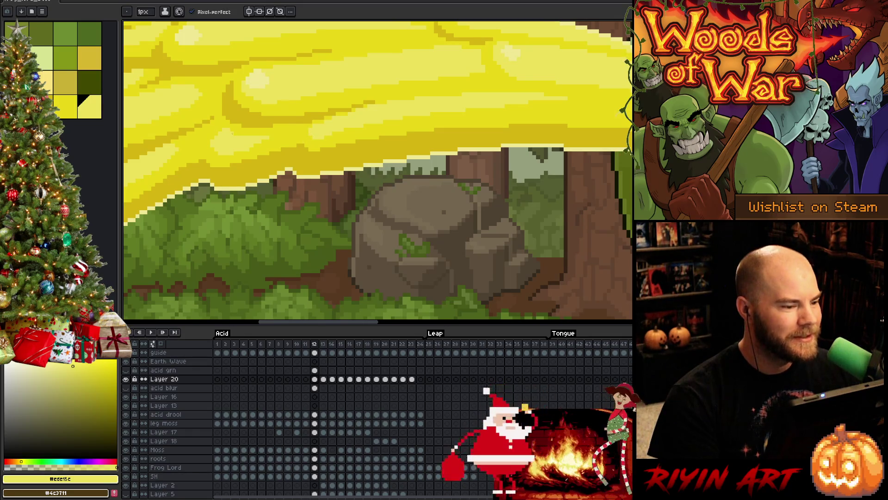
{"action": "scroll", "coordinate": [287, 121], "scroll_direction": "down", "scroll_amount": 3}
{"action": "scroll", "coordinate": [287, 121], "scroll_direction": "up", "scroll_amount": 3}
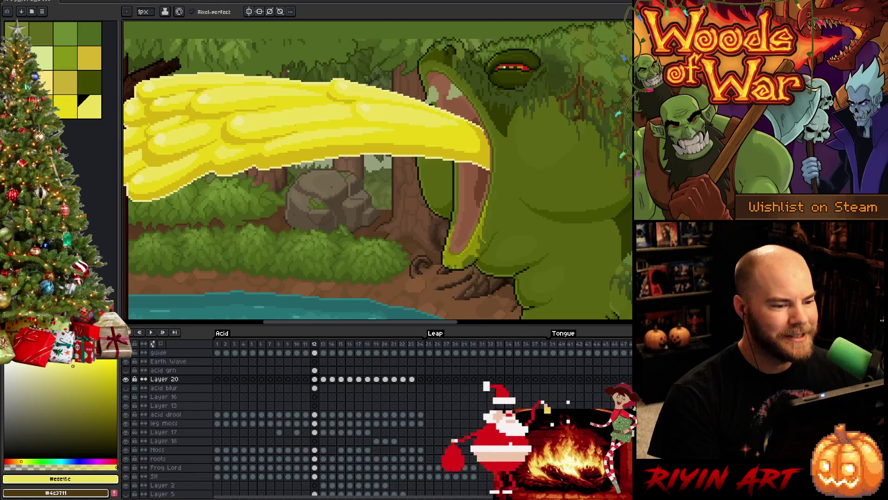
{"action": "left_click_drag", "start_coordinate": [270, 111], "coordinate": [367, 163]}
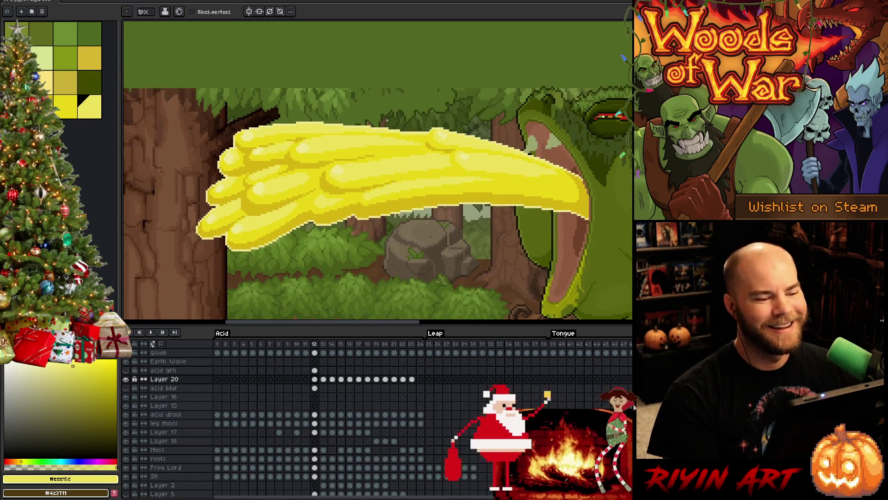
{"action": "left_click", "coordinate": [456, 158], "text": "alt"}
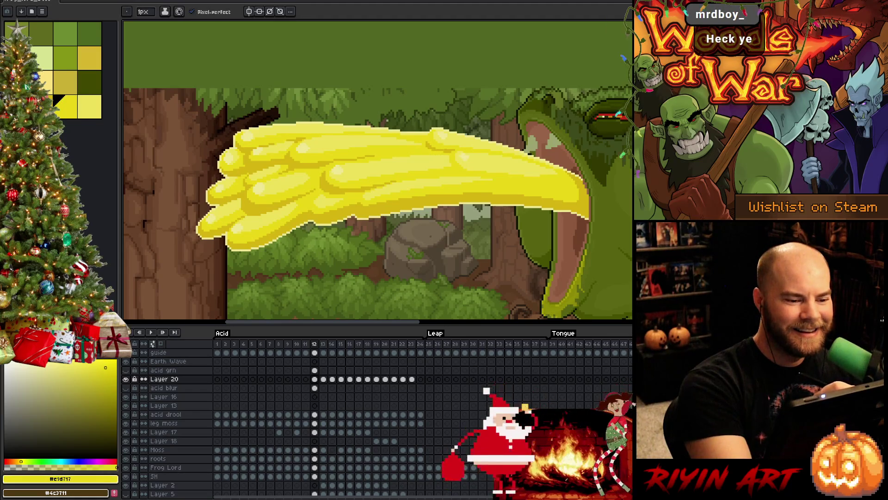
{"action": "left_click", "coordinate": [352, 217], "text": "alt"}
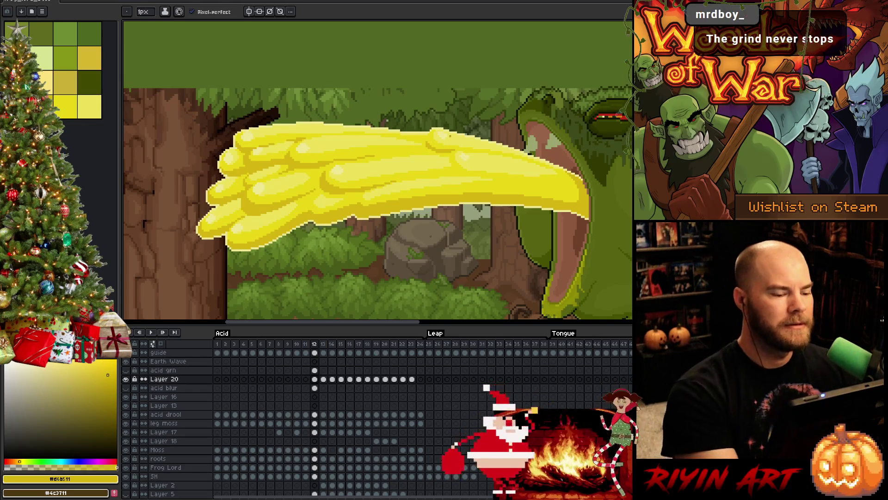
{"action": "left_click", "coordinate": [359, 165], "text": "alt"}
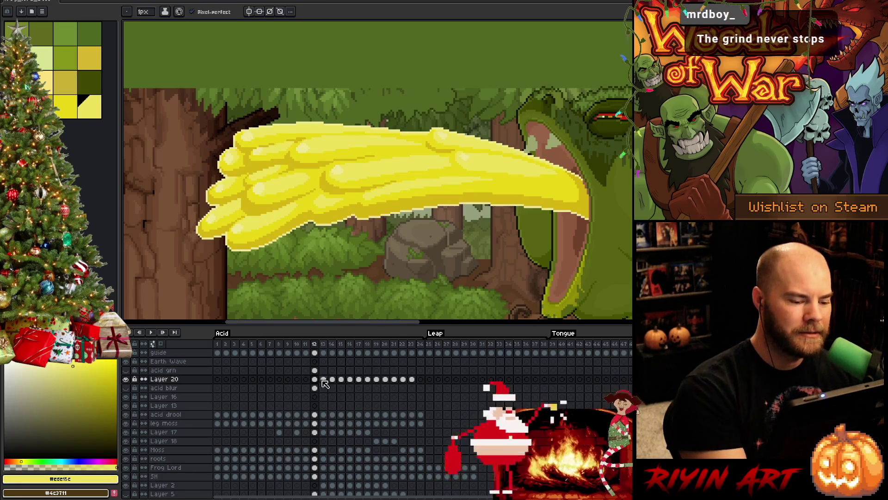
On frame 13, frame the lower stream and splash, show onion skin, and set a 4px Pencil.
{"action": "left_click", "coordinate": [324, 379]}
{"action": "left_click_drag", "start_coordinate": [520, 259], "coordinate": [515, 185]}
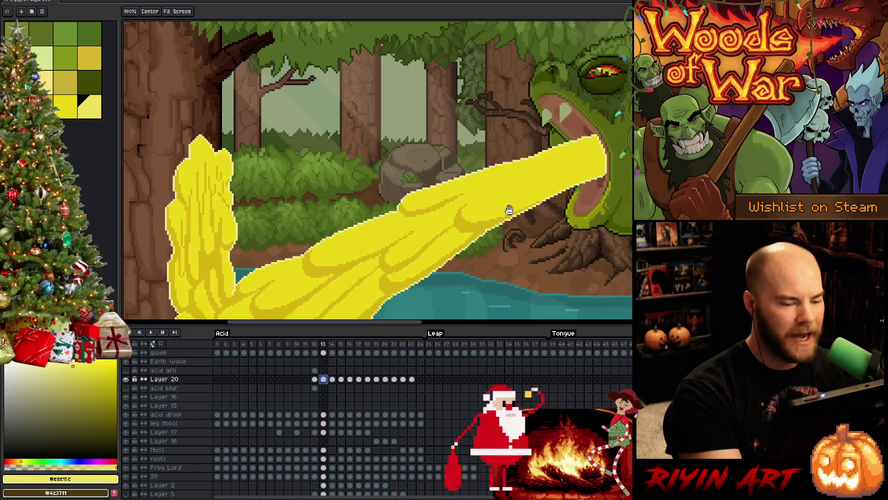
{"action": "left_click_drag", "start_coordinate": [493, 249], "coordinate": [495, 193]}
{"action": "left_click_drag", "start_coordinate": [481, 248], "coordinate": [487, 200]}
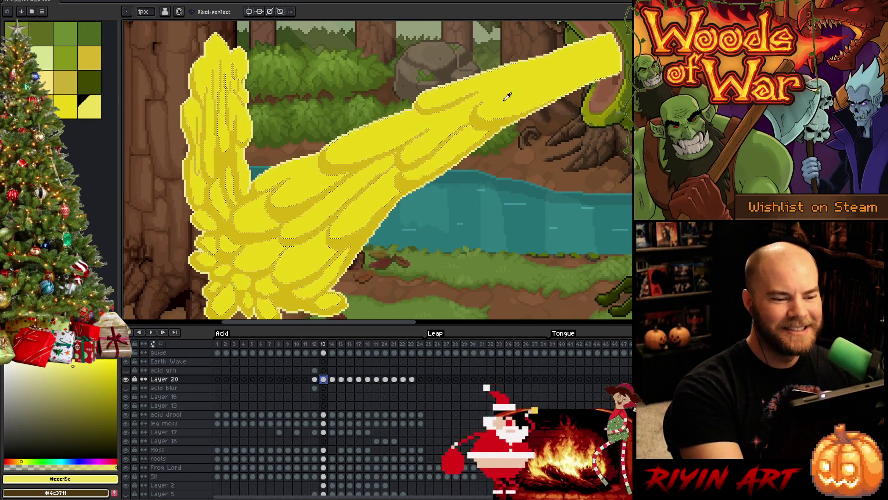
{"action": "key", "text": "F3"}
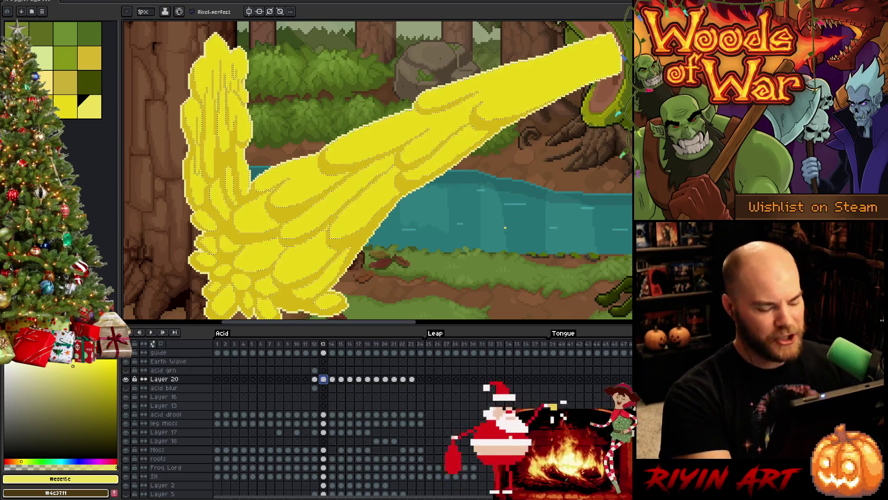
{"action": "key", "text": "v"}
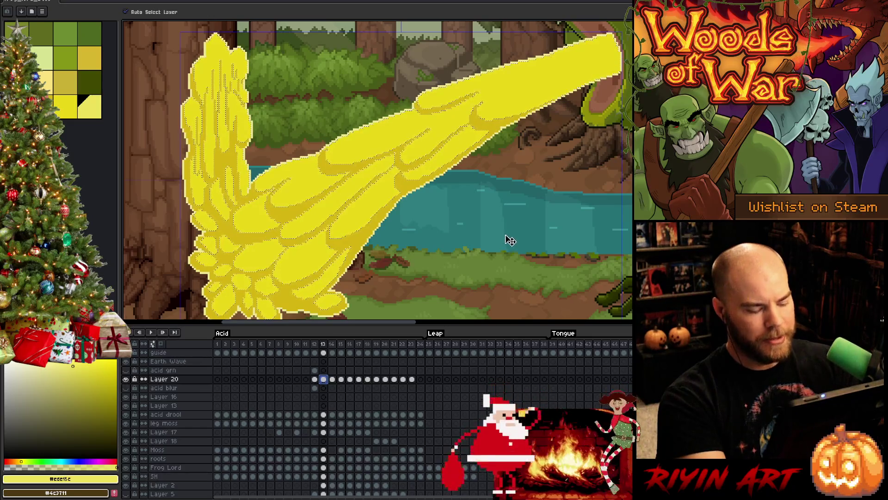
{"action": "key", "text": "b"}
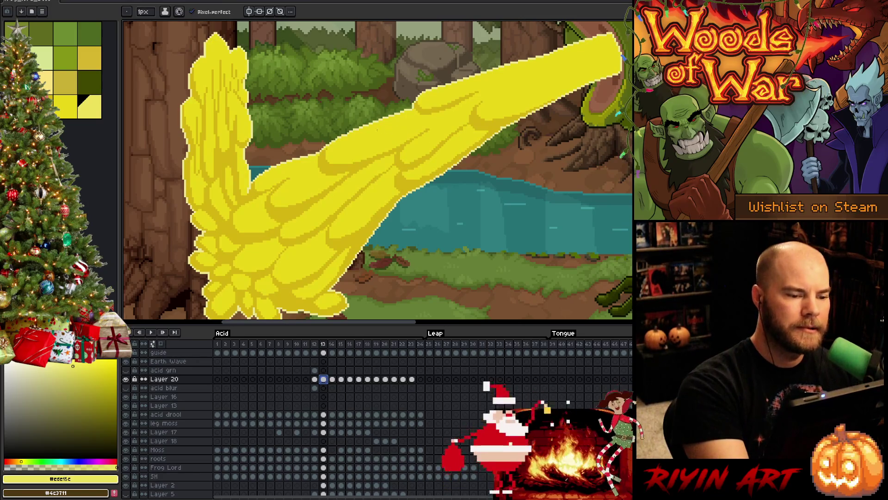
{"action": "left_click", "coordinate": [144, 11]}
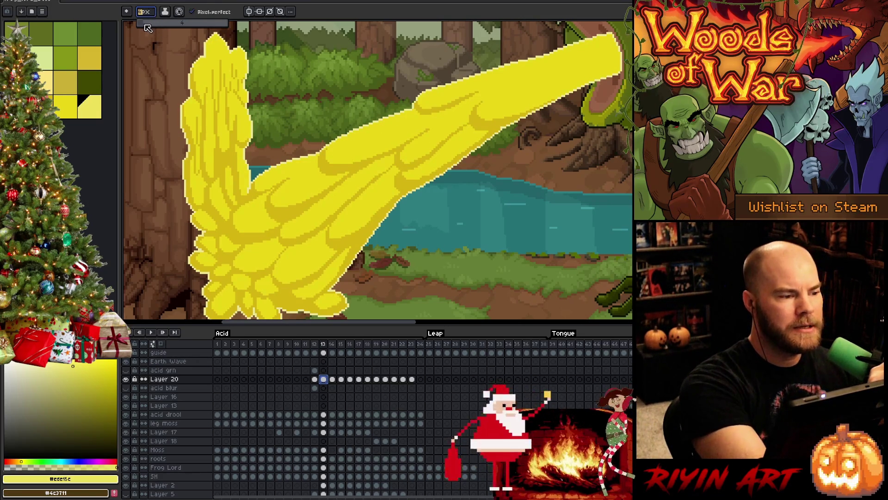
{"action": "left_click", "coordinate": [145, 22]}
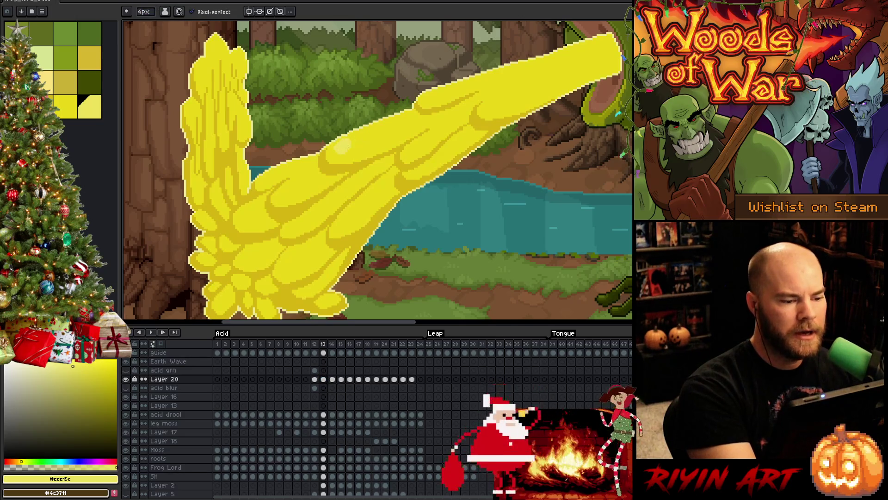
Paint a light yellow highlight along the stream's upper edge, comparing with frame 12.
{"action": "left_click_drag", "start_coordinate": [357, 147], "coordinate": [409, 124]}
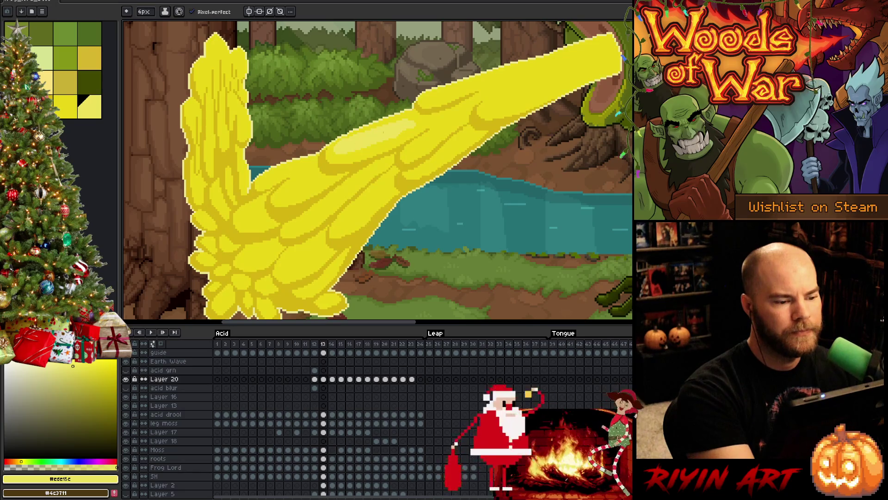
{"action": "left_click", "coordinate": [382, 147], "text": "alt"}
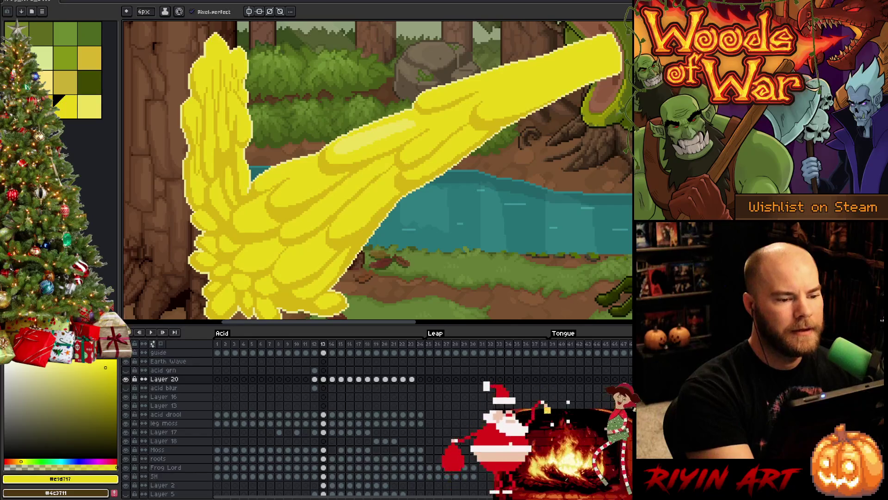
{"action": "left_click", "coordinate": [414, 119], "text": "alt"}
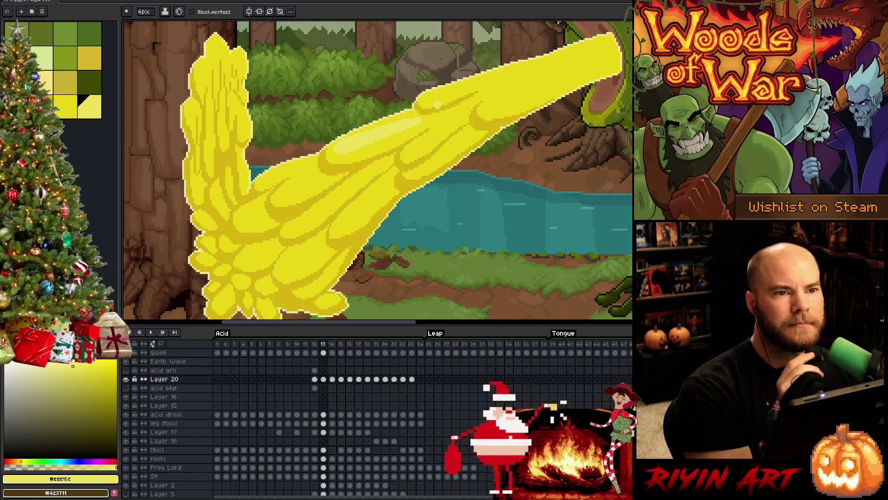
{"action": "key", "text": "Return"}
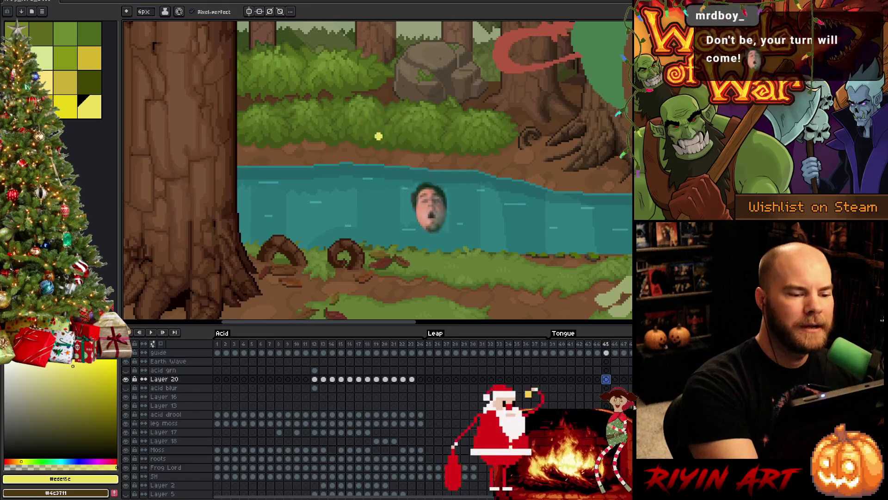
{"action": "left_click", "coordinate": [314, 379]}
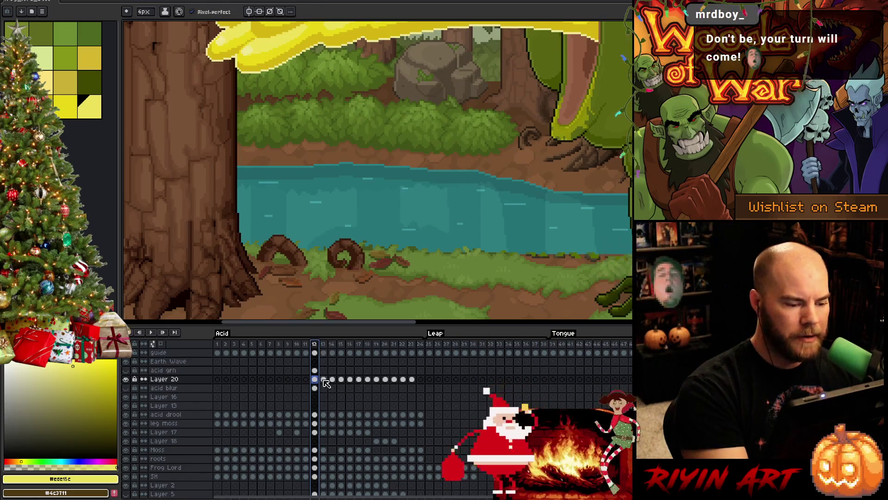
{"action": "left_click", "coordinate": [324, 379]}
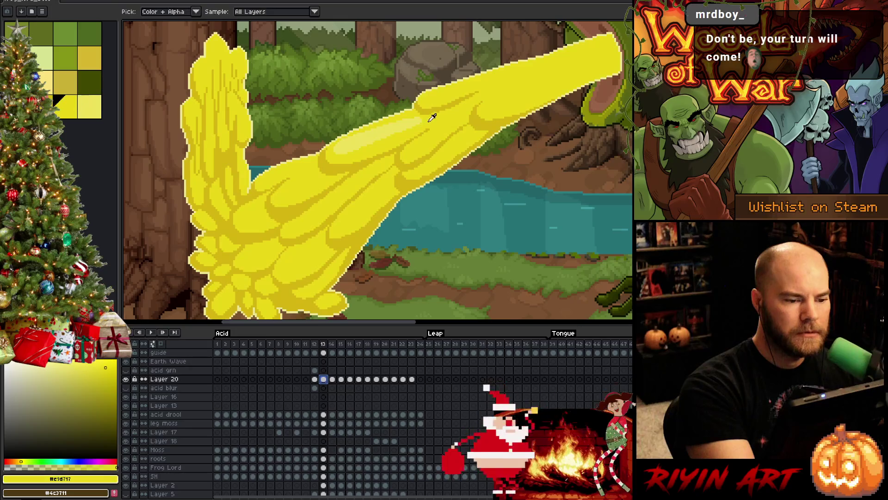
Add three more light yellow highlight strokes along the upper acid stream.
{"action": "left_click", "coordinate": [65, 107]}
{"action": "left_click", "coordinate": [89, 107]}
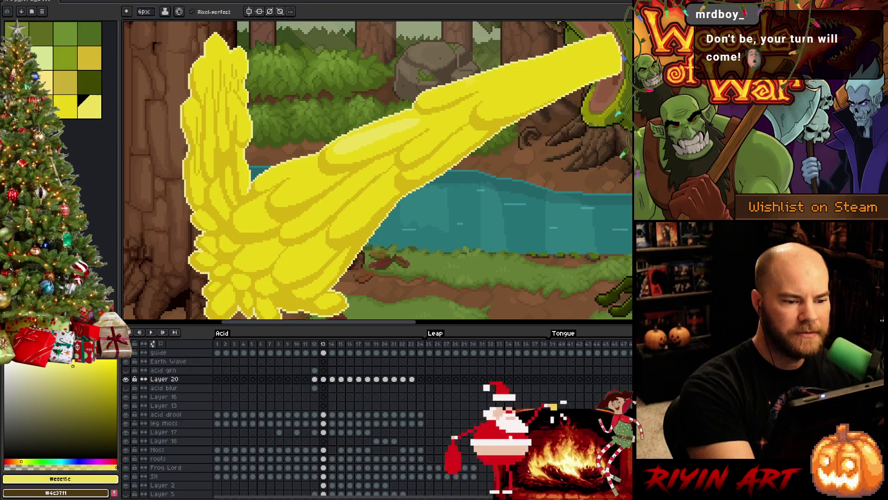
{"action": "left_click_drag", "start_coordinate": [434, 95], "coordinate": [470, 82]}
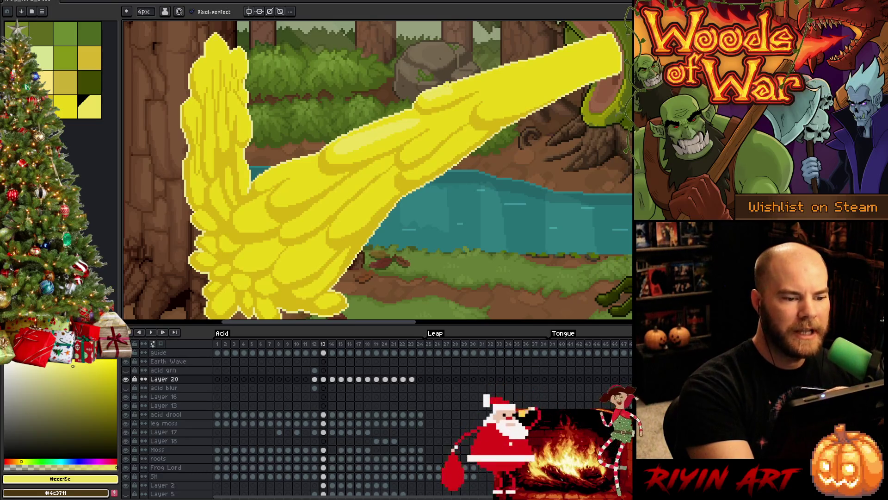
{"action": "mouse_move", "coordinate": [455, 86]}
{"action": "left_mouse_down"}
{"action": "mouse_move", "coordinate": [484, 70]}
{"action": "mouse_move", "coordinate": [491, 78]}
{"action": "mouse_move", "coordinate": [520, 70]}
{"action": "left_mouse_up"}
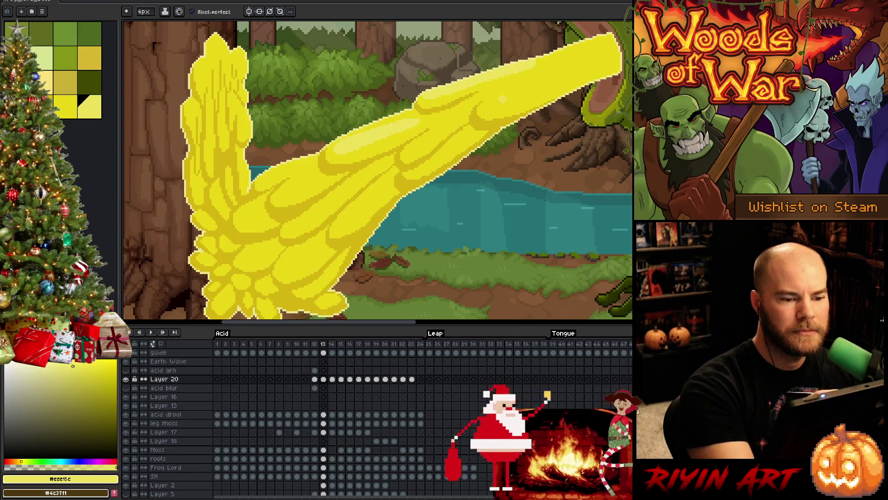
{"action": "mouse_move", "coordinate": [491, 104]}
{"action": "left_mouse_down"}
{"action": "mouse_move", "coordinate": [485, 109]}
{"action": "mouse_move", "coordinate": [605, 55]}
{"action": "left_mouse_up"}
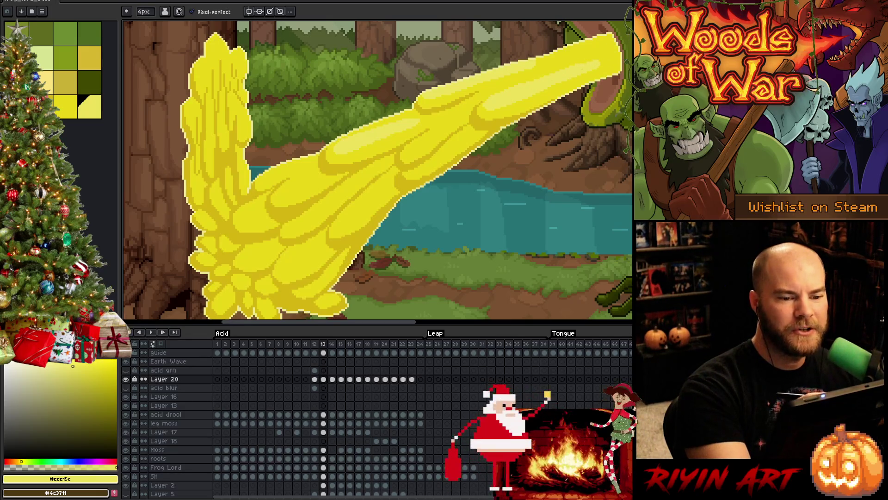
Erase a few highlight pixels at the stream's top edge, then return to the Pencil.
{"action": "key", "text": "b"}
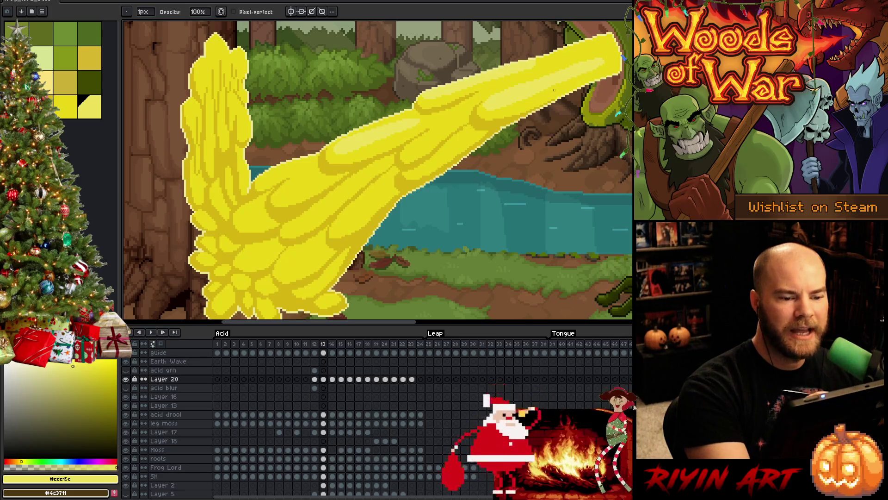
{"action": "key", "text": "e"}
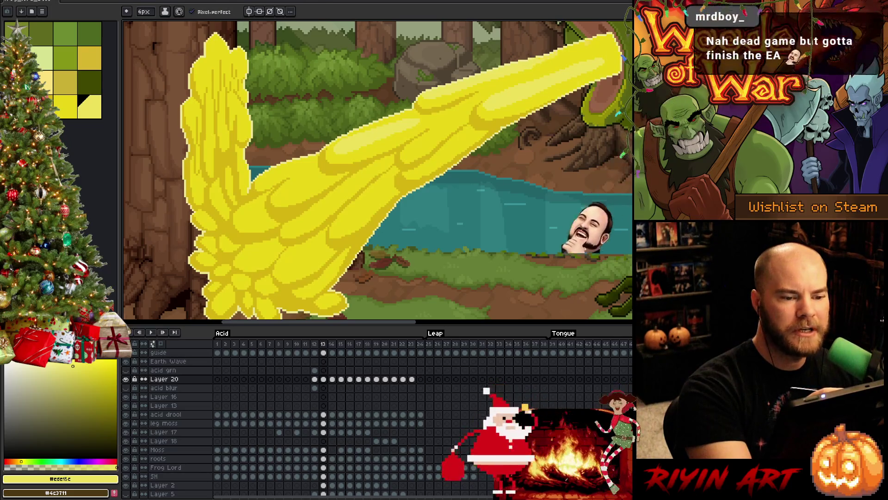
{"action": "left_click_drag", "start_coordinate": [606, 58], "coordinate": [586, 59]}
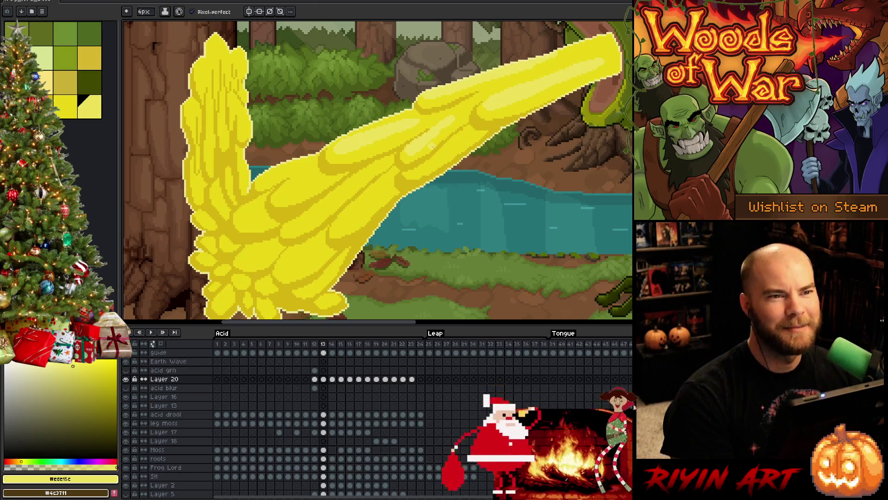
{"action": "key", "text": "i"}
{"action": "key", "text": "b"}
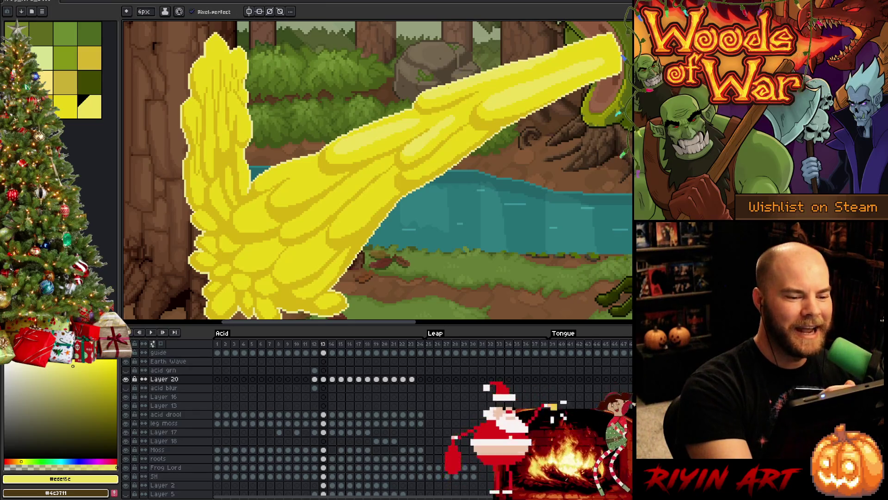
Paint highlights on the lower acid body, mid-stream and a splash blob, redoing one stroke.
{"action": "left_click_drag", "start_coordinate": [346, 220], "coordinate": [335, 233]}
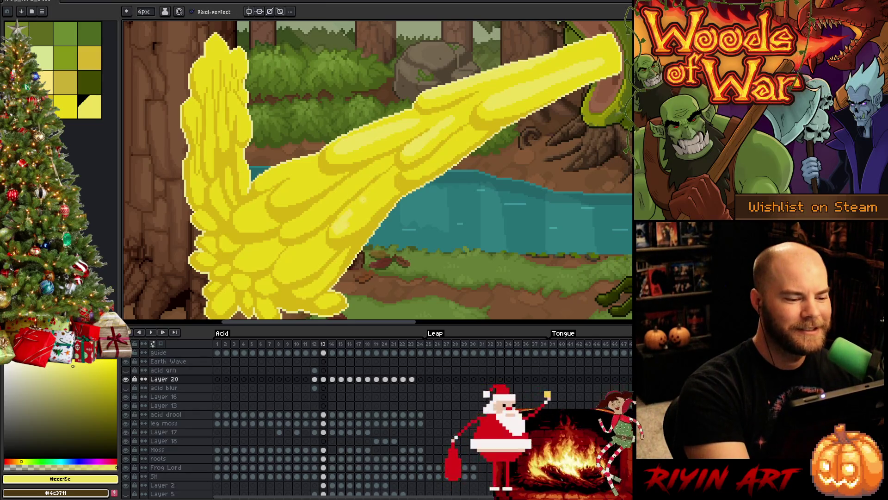
{"action": "key", "text": "ctrl+z"}
{"action": "key", "text": "ctrl+z"}
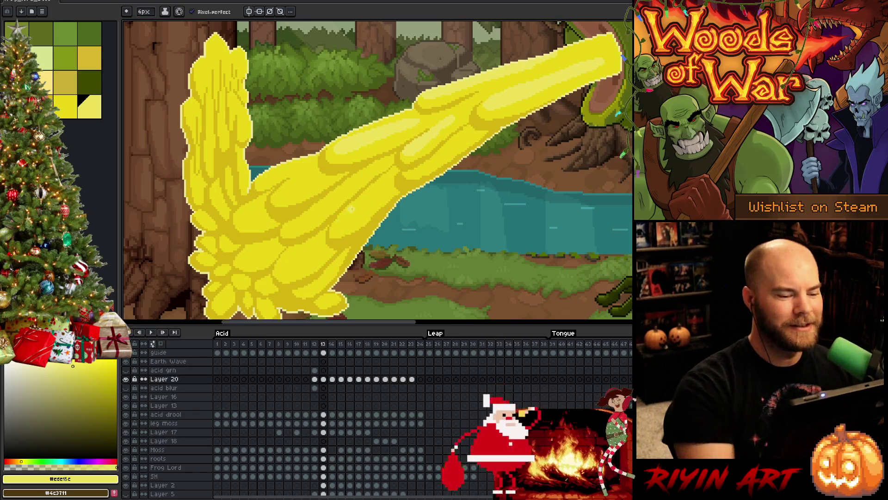
{"action": "mouse_move", "coordinate": [346, 217]}
{"action": "left_mouse_down"}
{"action": "mouse_move", "coordinate": [338, 225]}
{"action": "mouse_move", "coordinate": [358, 199]}
{"action": "left_mouse_up"}
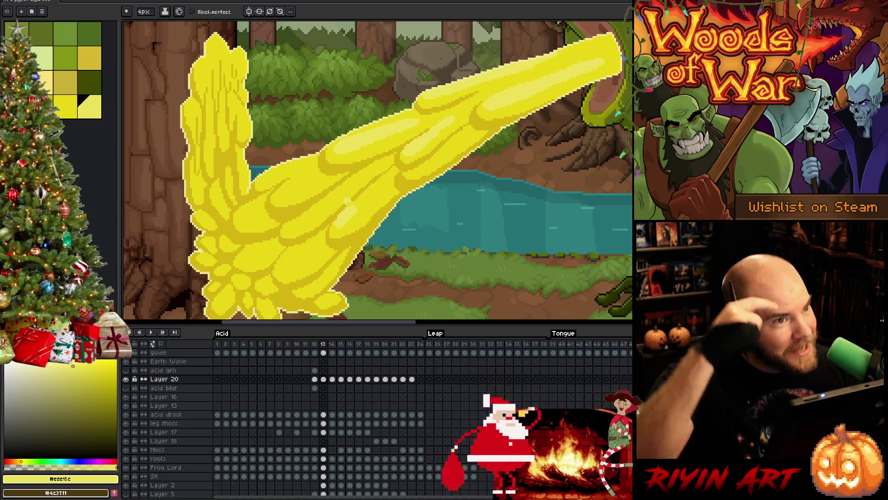
{"action": "left_click_drag", "start_coordinate": [372, 184], "coordinate": [354, 209]}
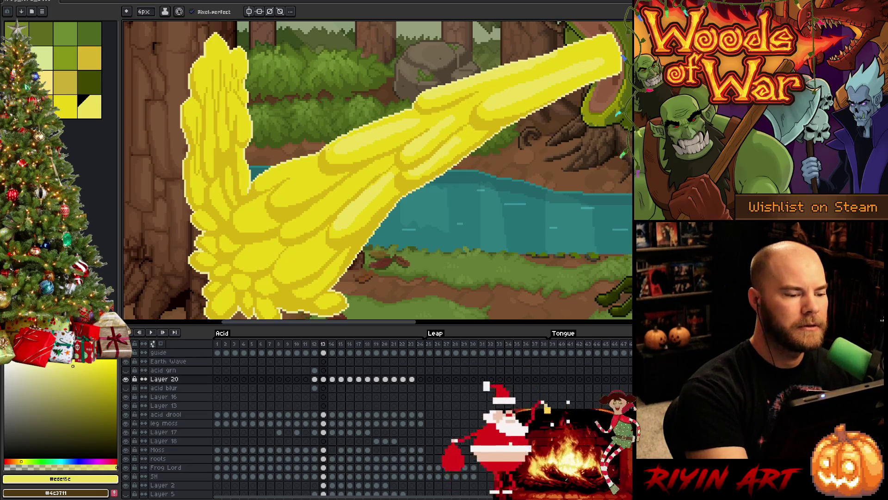
{"action": "mouse_move", "coordinate": [287, 191]}
{"action": "left_mouse_down"}
{"action": "mouse_move", "coordinate": [311, 173]}
{"action": "mouse_move", "coordinate": [296, 179]}
{"action": "mouse_move", "coordinate": [303, 186]}
{"action": "left_mouse_up"}
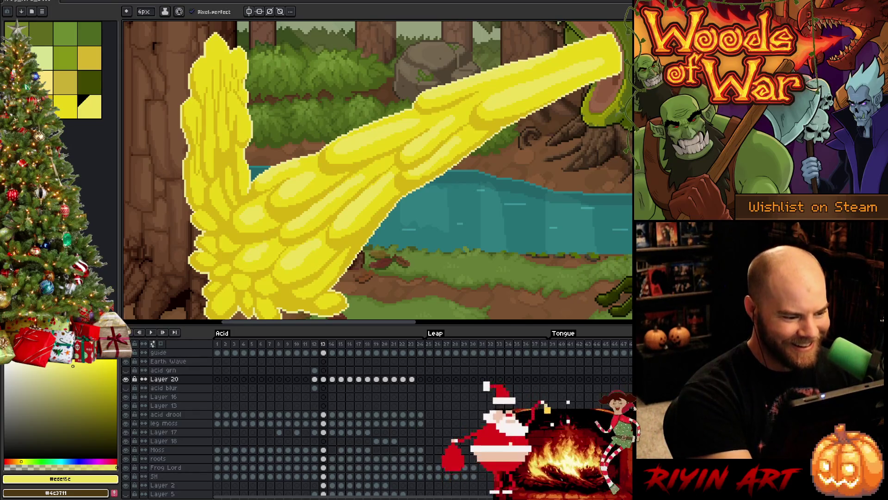
Add another light yellow highlight stroke along the upper stream.
{"action": "left_click", "coordinate": [274, 240], "text": "alt"}
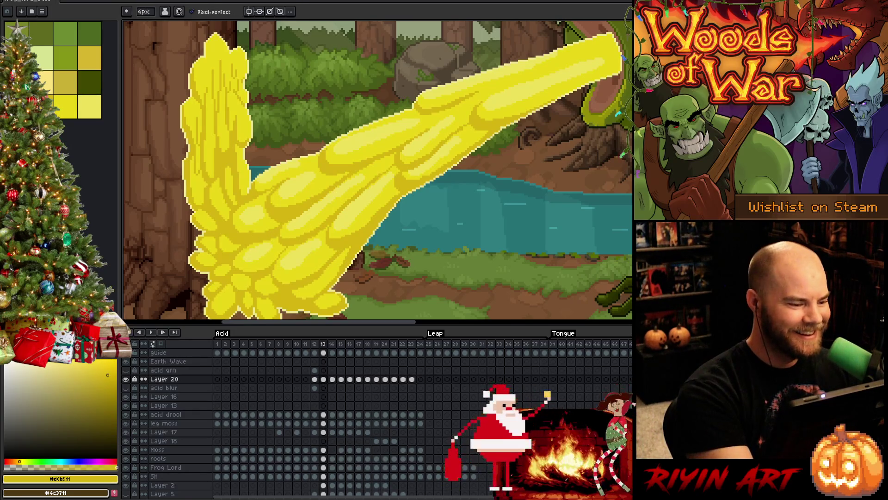
{"action": "left_click", "coordinate": [308, 256], "text": "alt"}
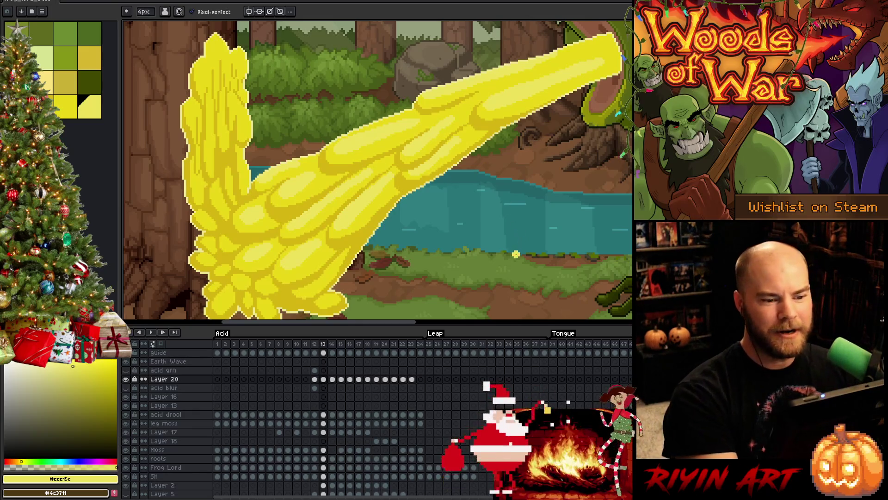
{"action": "left_click_drag", "start_coordinate": [515, 78], "coordinate": [489, 86]}
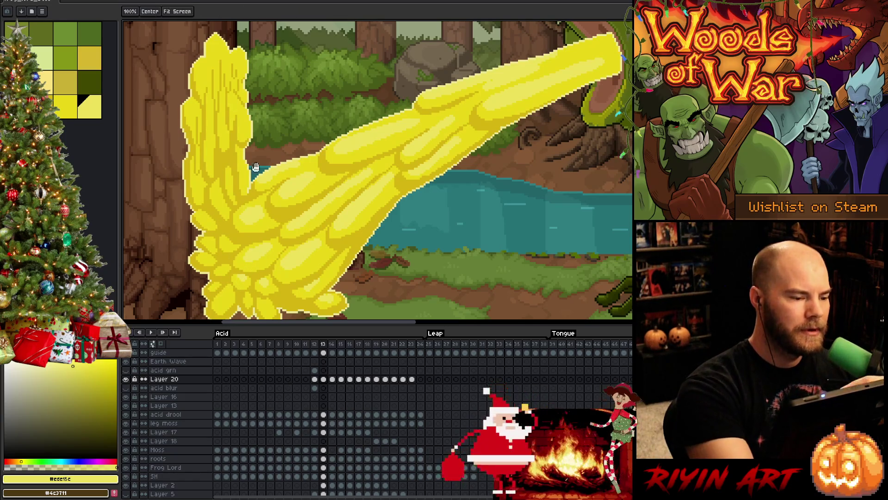
Pan to the canvas's left edge and set the brush size to 2px.
{"action": "left_click_drag", "start_coordinate": [214, 119], "coordinate": [242, 110]}
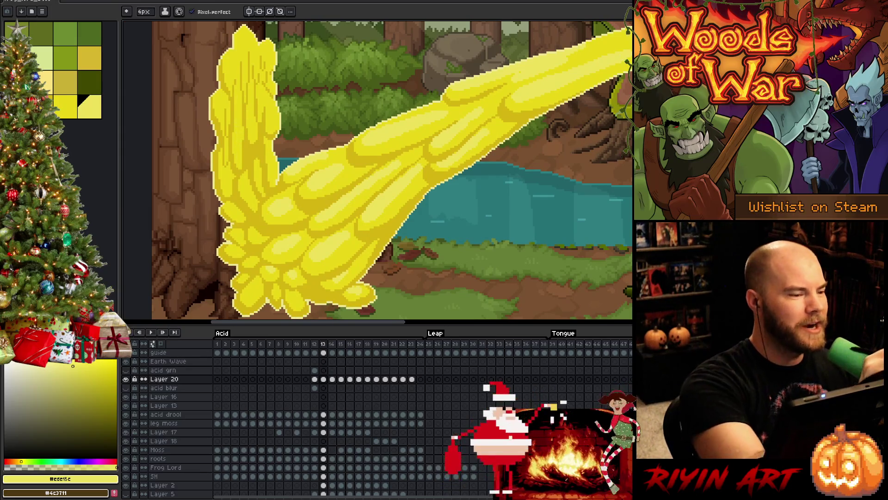
{"action": "left_click", "coordinate": [144, 12]}
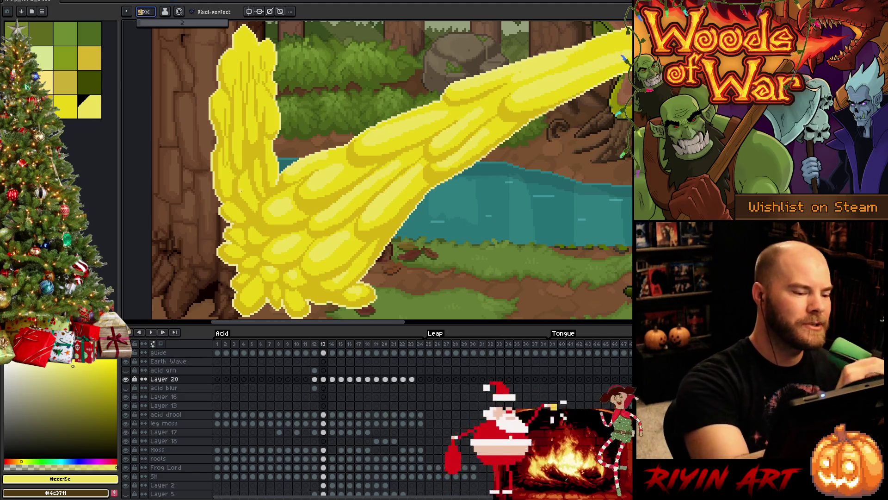
{"action": "key", "text": "Return"}
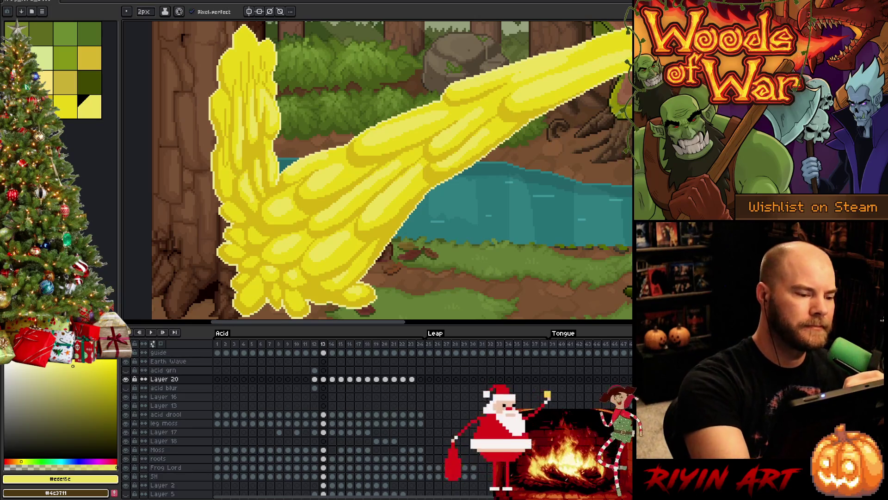
Toggle between darker and lighter yellow, ending on the lighter one, and set the brush to 1px.
{"action": "left_click", "coordinate": [257, 201], "text": "alt"}
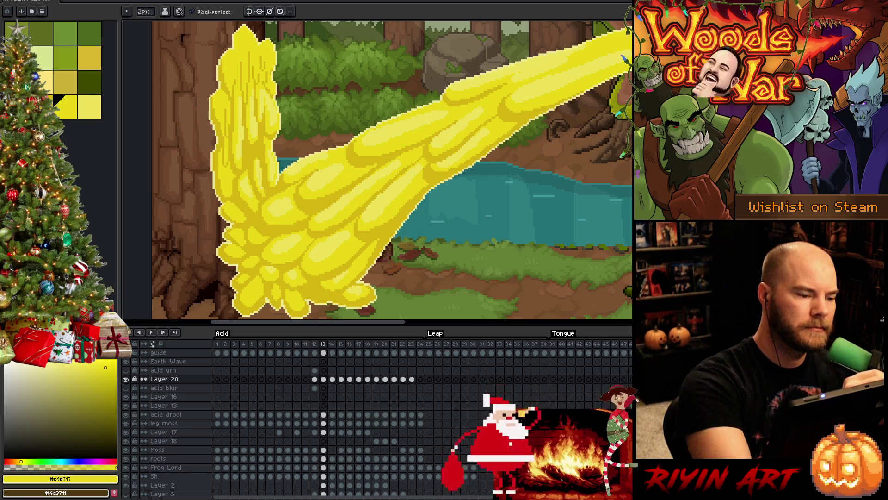
{"action": "key", "text": "bracketright"}
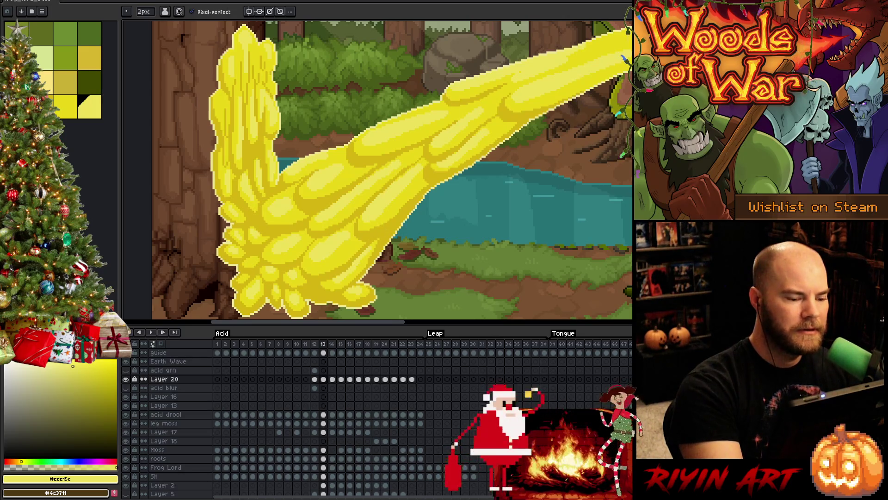
{"action": "left_click", "coordinate": [388, 227], "text": "alt"}
{"action": "left_click", "coordinate": [324, 208], "text": "alt"}
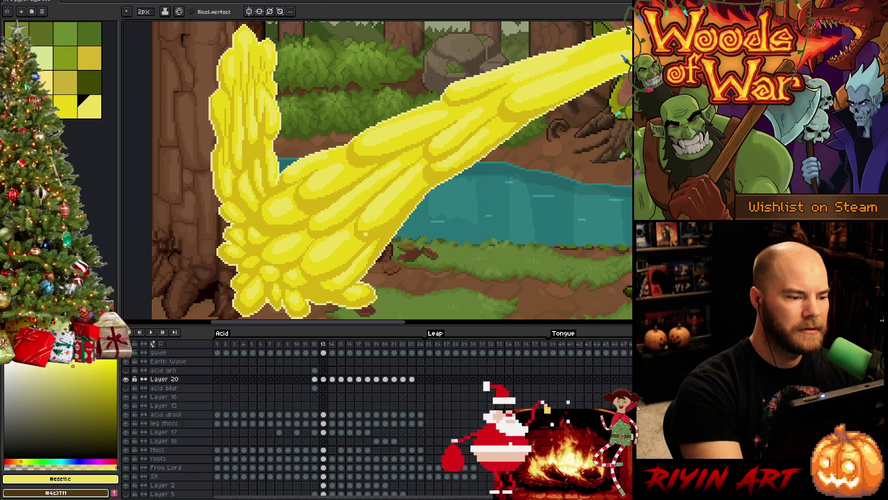
{"action": "left_click", "coordinate": [145, 11]}
{"action": "left_click", "coordinate": [144, 23]}
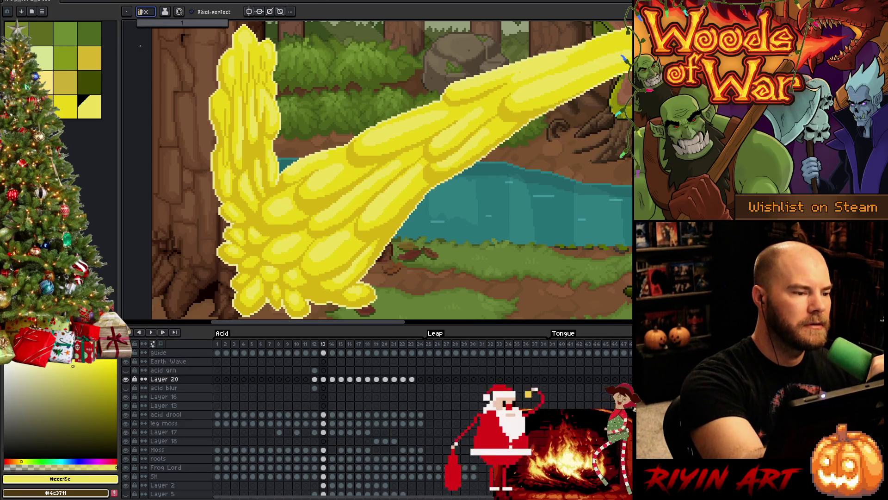
Confirm the 1px brush and draw a short vertical light yellow stroke on the acid column.
{"action": "left_click", "coordinate": [358, 17]}
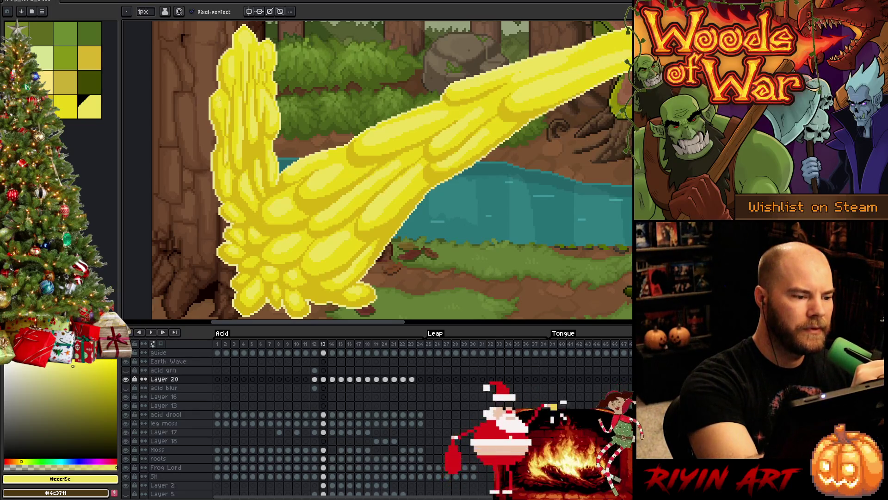
{"action": "left_click", "coordinate": [65, 106]}
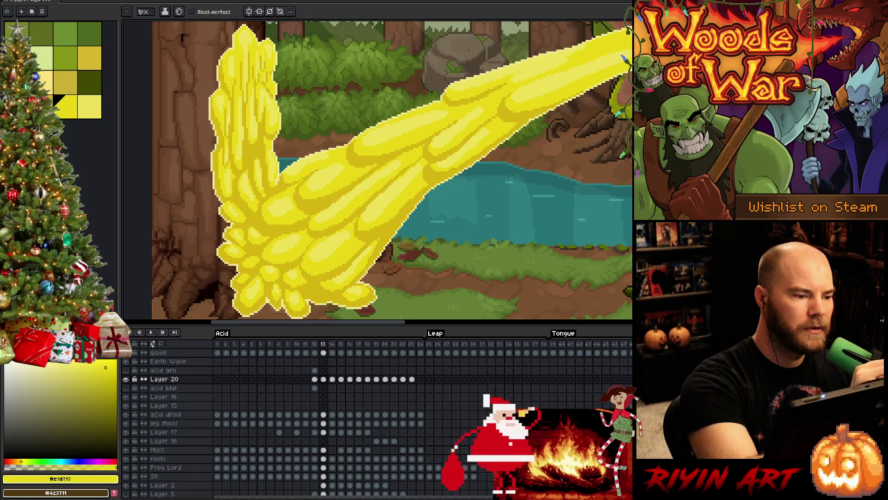
{"action": "left_click", "coordinate": [226, 99], "text": "alt"}
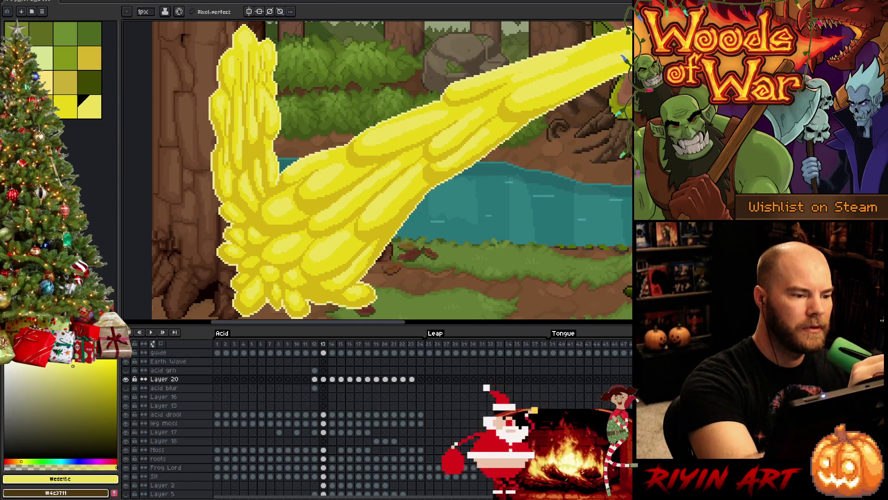
{"action": "left_click_drag", "start_coordinate": [235, 53], "coordinate": [234, 72]}
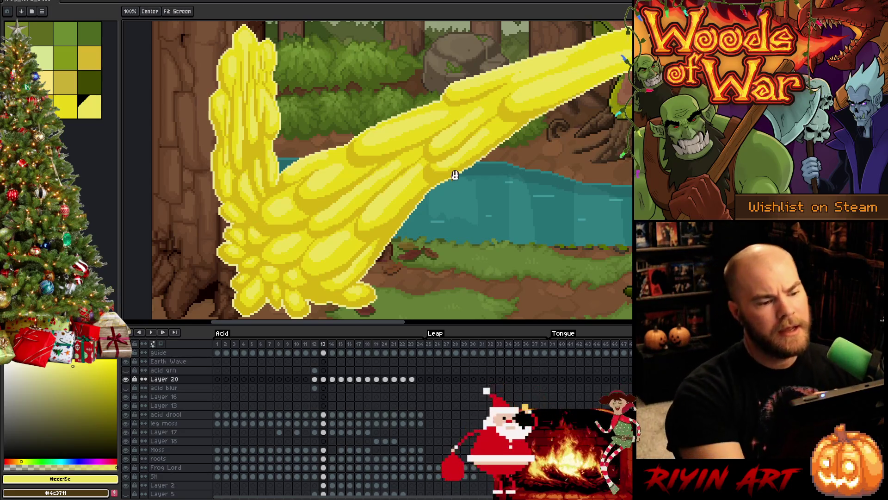
{"action": "left_click_drag", "start_coordinate": [506, 83], "coordinate": [446, 115]}
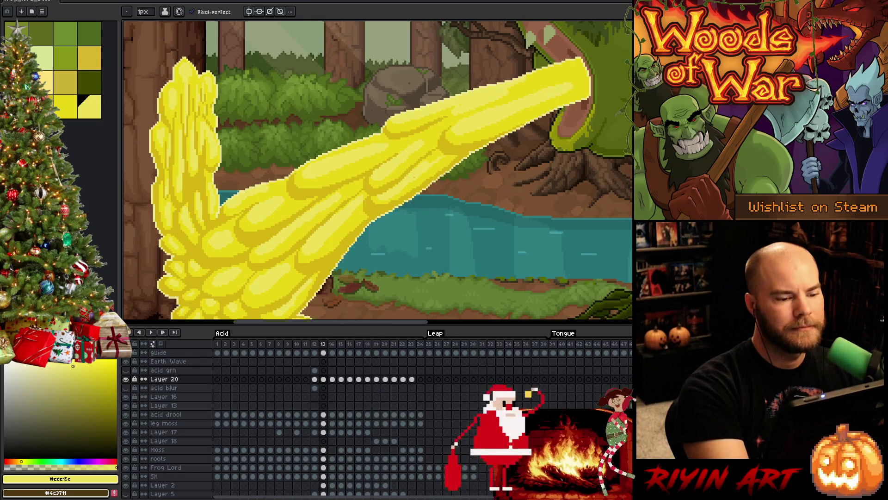
{"action": "left_click", "coordinate": [441, 158], "text": "alt"}
{"action": "left_click", "coordinate": [407, 134], "text": "alt"}
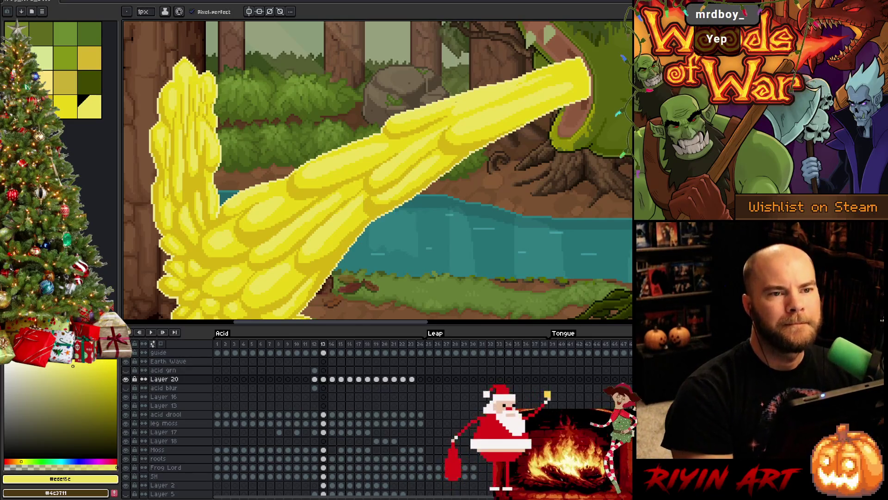
{"action": "left_click_drag", "start_coordinate": [452, 95], "coordinate": [364, 114]}
{"action": "left_click", "coordinate": [65, 106]}
{"action": "left_click", "coordinate": [453, 122], "text": "alt"}
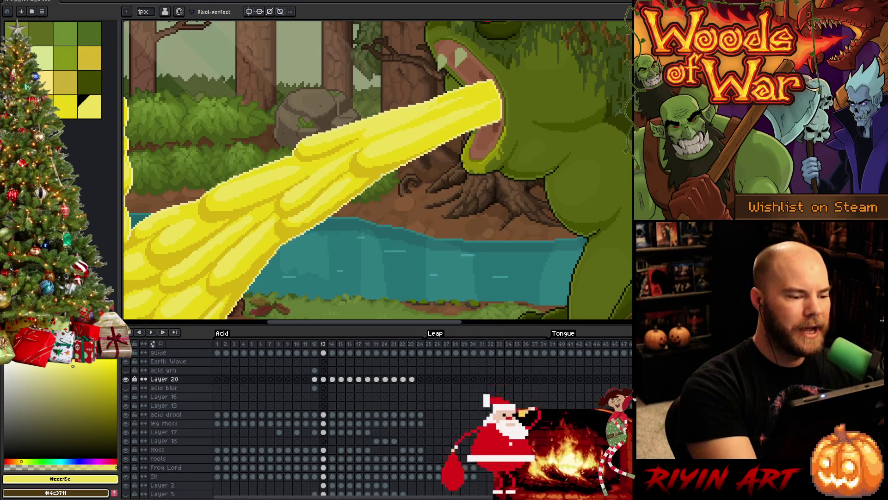
{"action": "left_click_drag", "start_coordinate": [380, 218], "coordinate": [467, 204]}
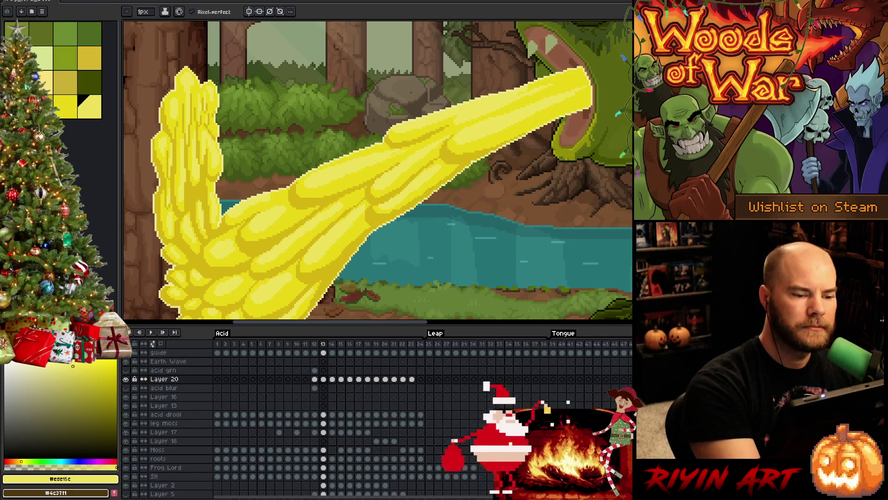
{"action": "key", "text": "space"}
{"action": "left_click_drag", "start_coordinate": [426, 248], "coordinate": [486, 214]}
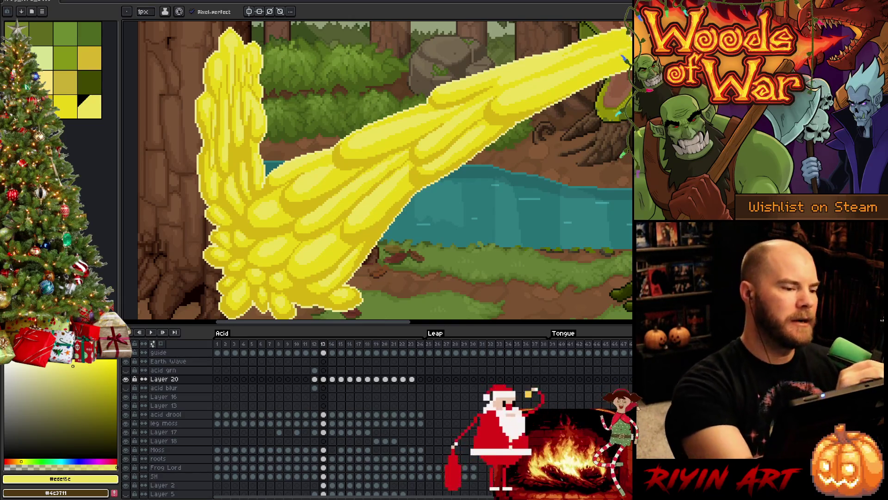
{"action": "left_click_drag", "start_coordinate": [370, 231], "coordinate": [305, 226]}
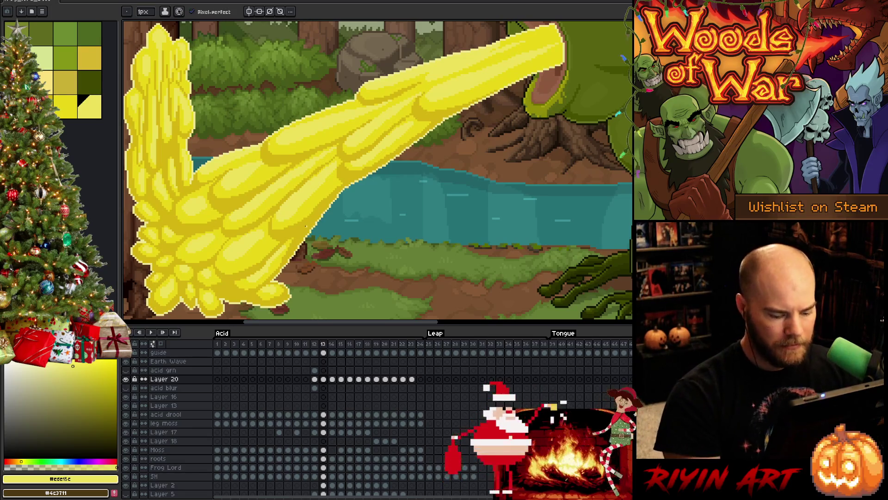
Go to frame 14, frame the splash, and set the Pencil brush to 4px.
{"action": "key", "text": "Right"}
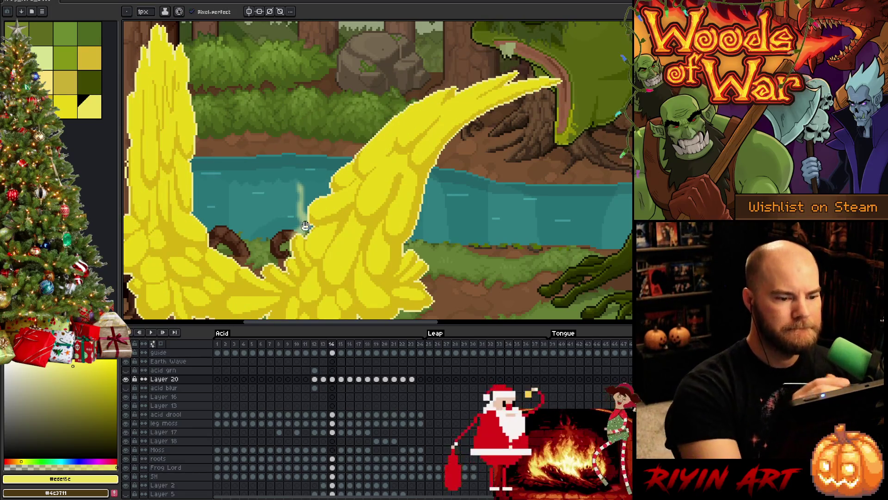
{"action": "left_click_drag", "start_coordinate": [305, 226], "coordinate": [304, 204]}
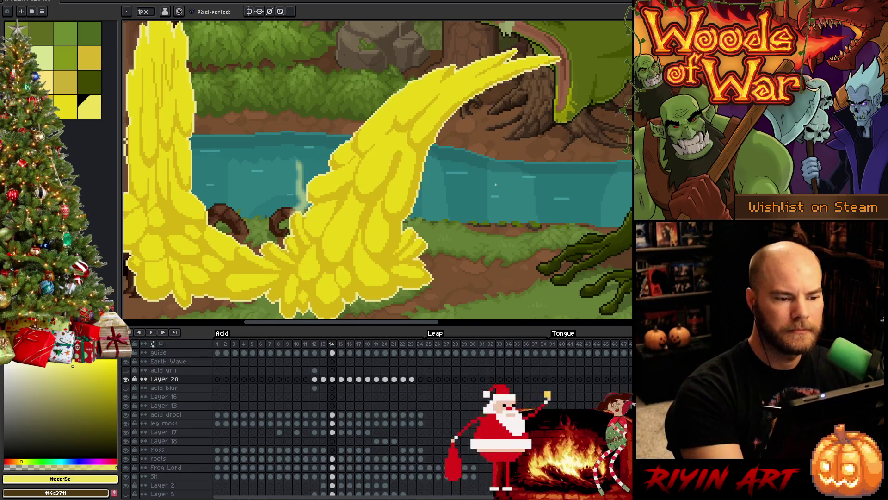
{"action": "key", "text": "v"}
{"action": "key", "text": "b"}
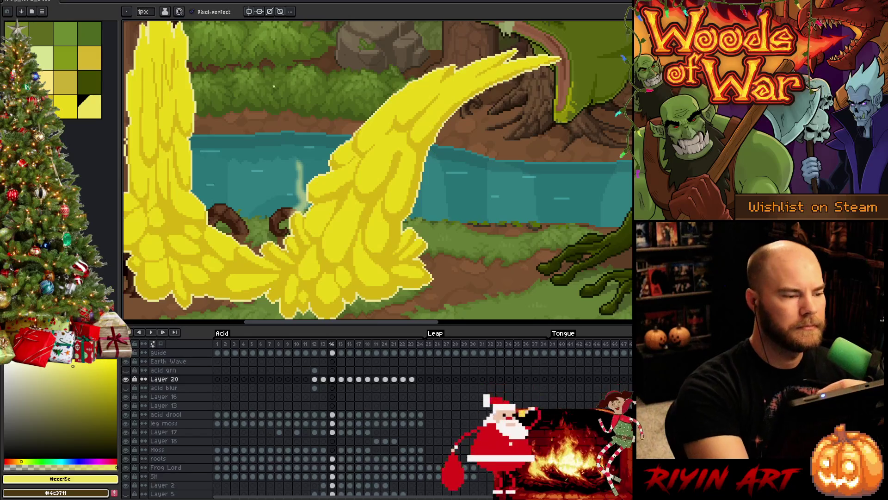
{"action": "left_click", "coordinate": [146, 15]}
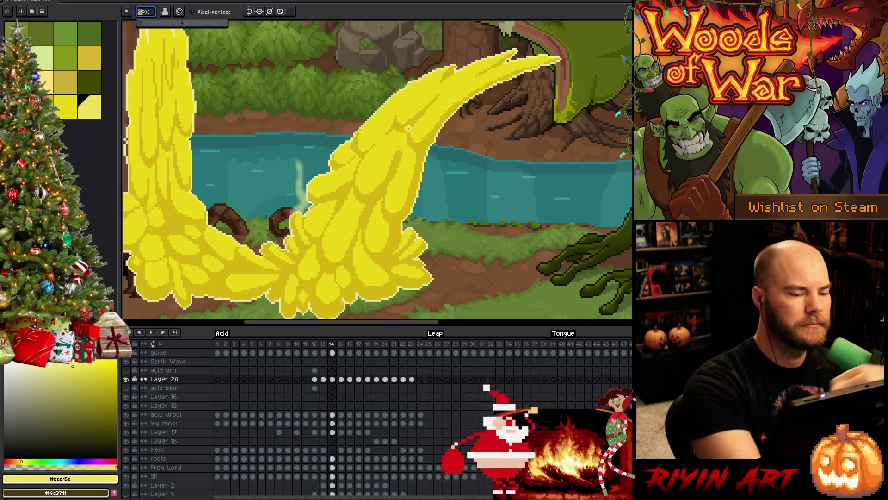
{"action": "key", "text": "plus"}
{"action": "key", "text": "plus"}
{"action": "key", "text": "plus"}
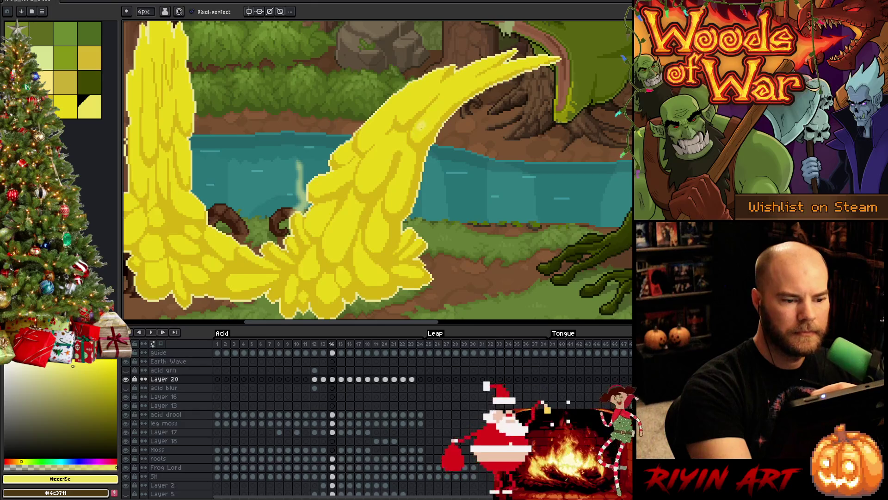
Paint light yellow highlights along the splash's arc and upper splash, redoing strokes as needed.
{"action": "left_click_drag", "start_coordinate": [423, 122], "coordinate": [460, 91]}
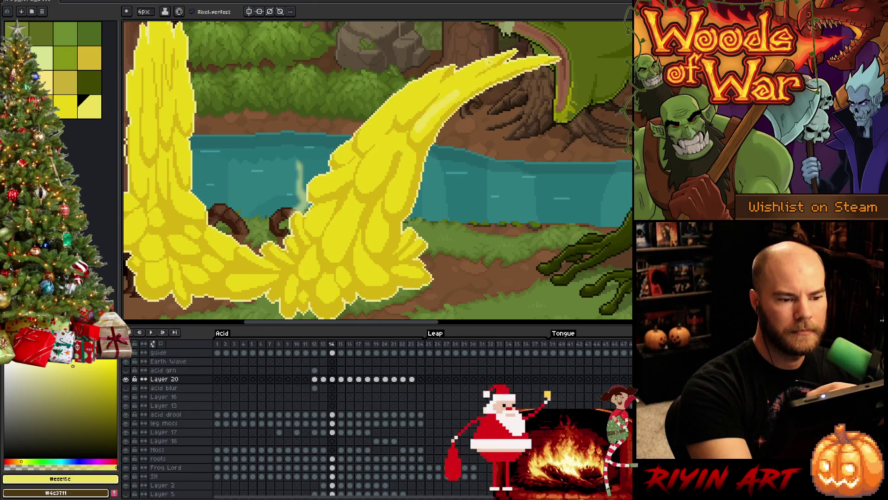
{"action": "key", "text": "ctrl+z"}
{"action": "left_click_drag", "start_coordinate": [421, 121], "coordinate": [469, 77]}
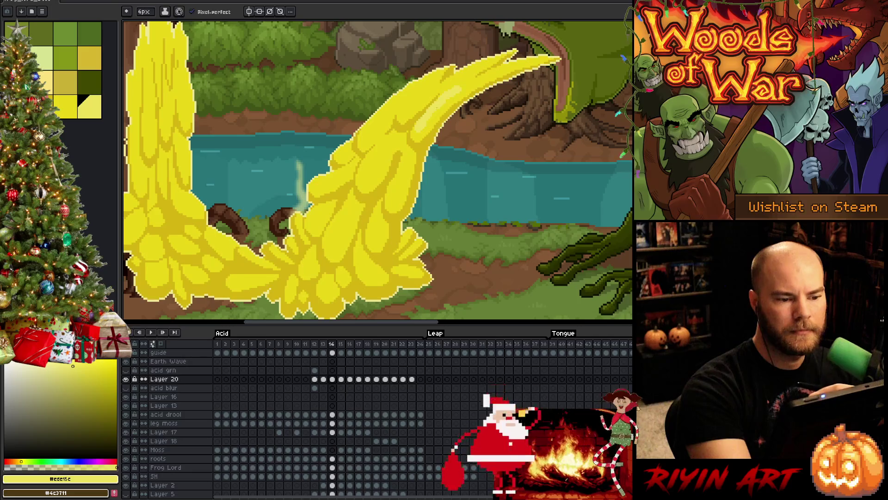
{"action": "left_click_drag", "start_coordinate": [406, 108], "coordinate": [430, 89]}
{"action": "left_click_drag", "start_coordinate": [369, 174], "coordinate": [385, 146]}
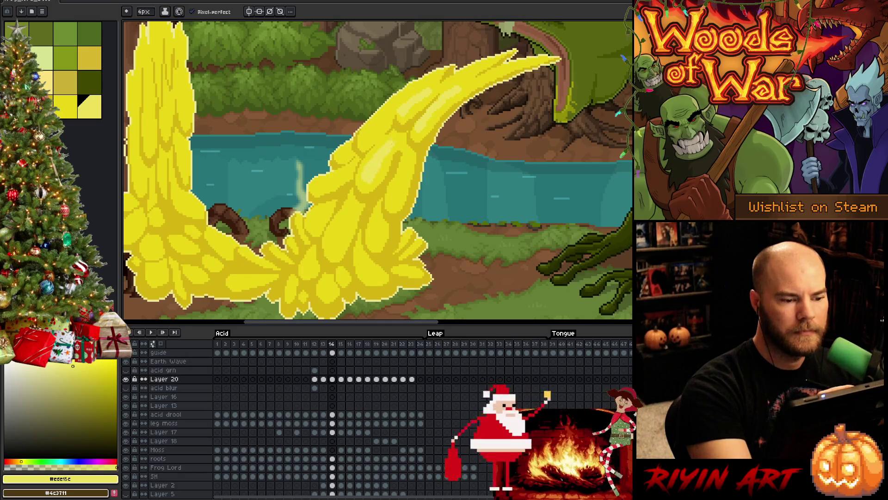
{"action": "key", "text": "ctrl+z"}
{"action": "key", "text": "ctrl+z"}
Add highlights on the splash's lower part, middle and base, then recentre the view.
{"action": "left_click_drag", "start_coordinate": [360, 174], "coordinate": [393, 134]}
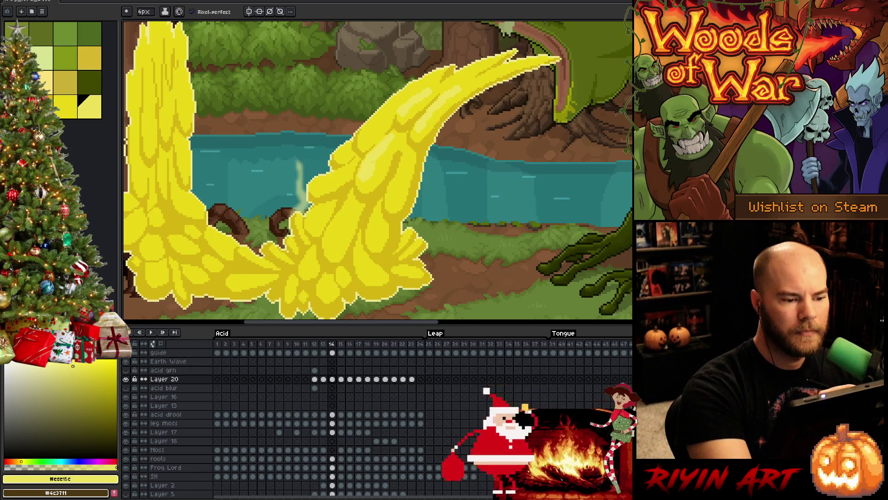
{"action": "left_click", "coordinate": [394, 112]}
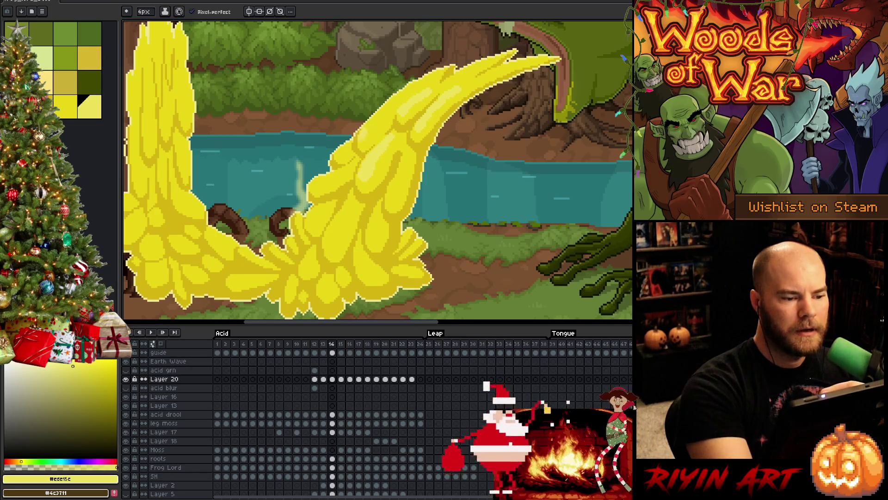
{"action": "left_click_drag", "start_coordinate": [373, 124], "coordinate": [398, 98]}
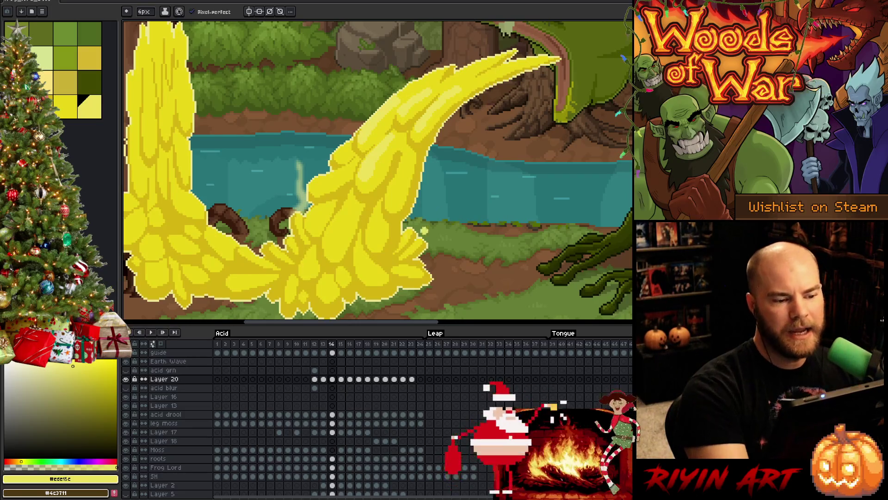
{"action": "left_click_drag", "start_coordinate": [391, 196], "coordinate": [402, 164]}
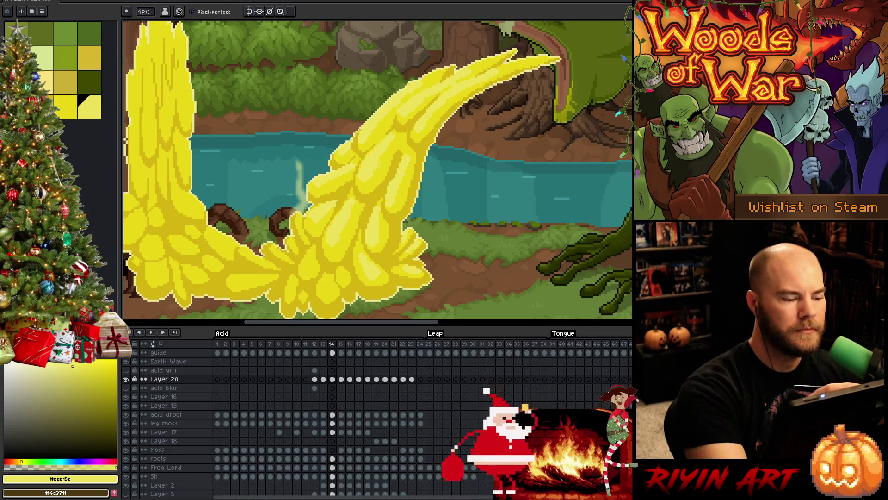
{"action": "left_click_drag", "start_coordinate": [475, 48], "coordinate": [526, 40]}
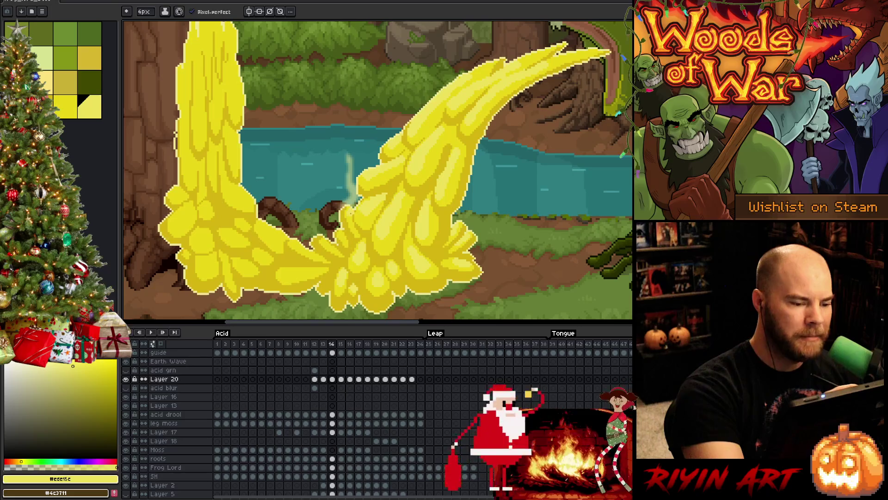
Set the Pencil brush to 1px and uncheck Pixel-perfect.
{"action": "left_click", "coordinate": [144, 11]}
{"action": "left_click", "coordinate": [146, 25]}
{"action": "left_click", "coordinate": [218, 12]}
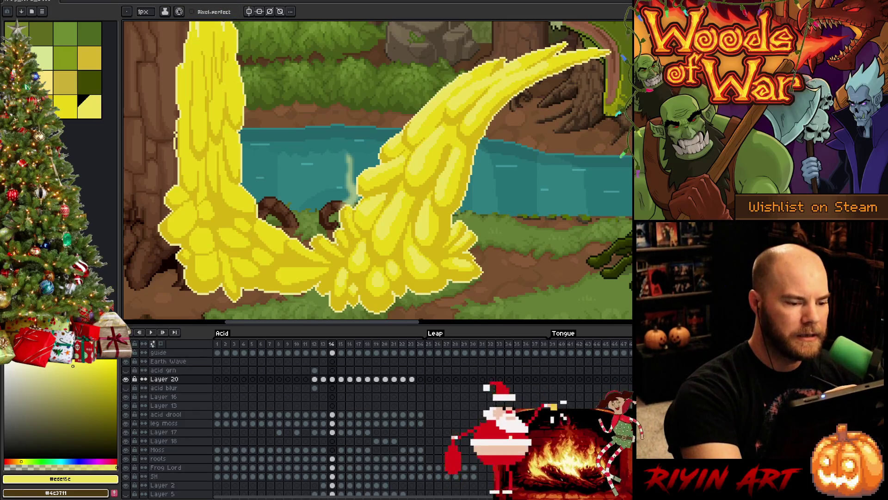
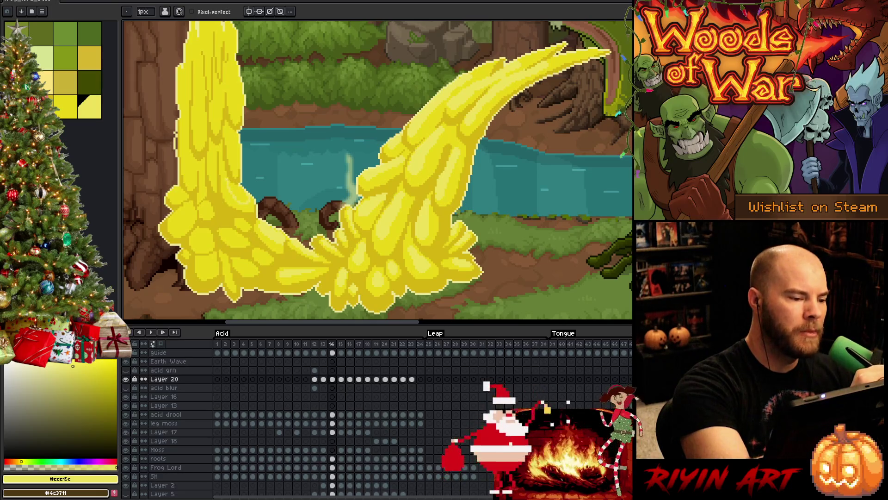
Nudge the canvas view down and back up, keeping the Fill tool active.
{"action": "key", "text": "g"}
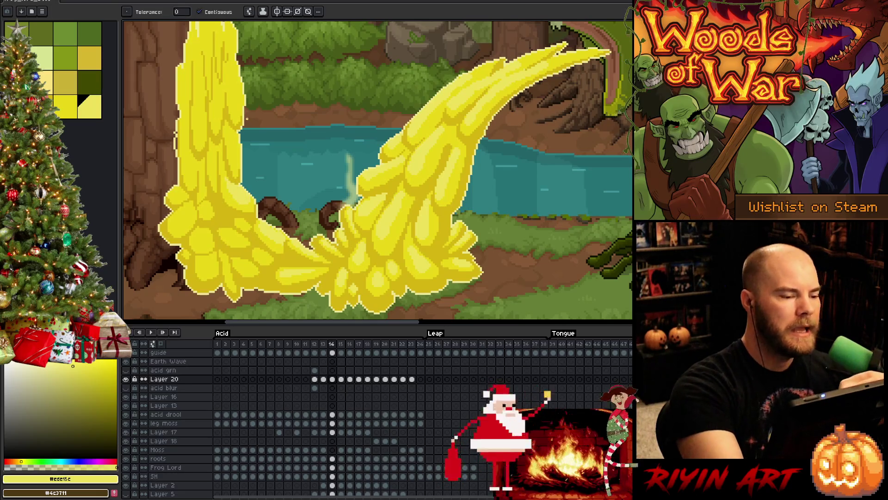
{"action": "key", "text": "h"}
{"action": "left_click_drag", "start_coordinate": [439, 226], "coordinate": [444, 261]}
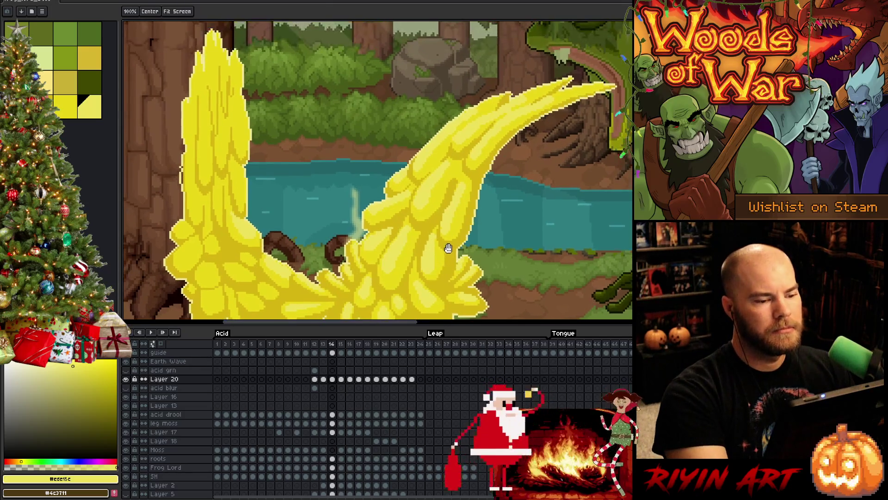
{"action": "key", "text": "g"}
{"action": "key", "text": "h"}
{"action": "left_click_drag", "start_coordinate": [416, 208], "coordinate": [423, 173]}
{"action": "key", "text": "g"}
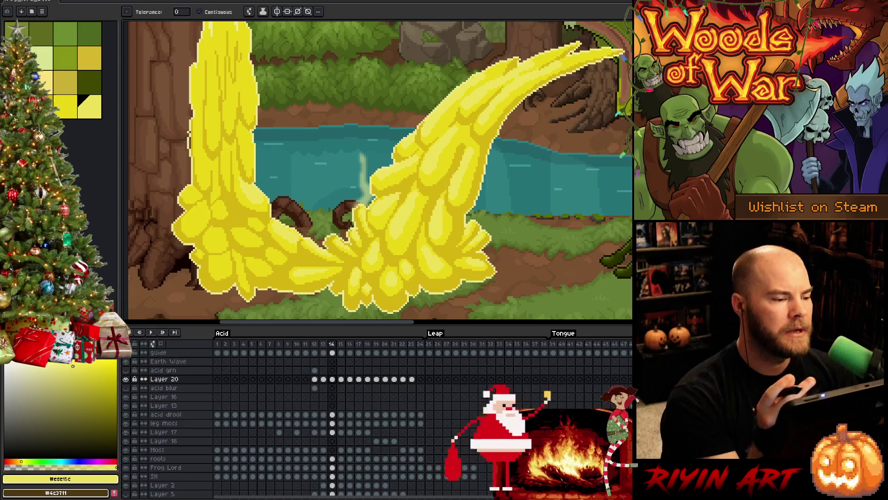
Pan right and down over the splash and pick the darker yellow #e9d717.
{"action": "key", "text": "i"}
{"action": "key", "text": "b"}
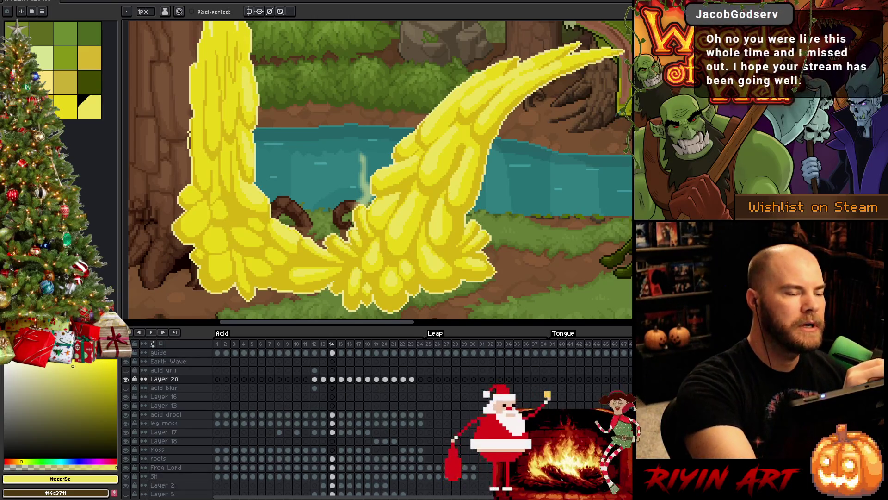
{"action": "key", "text": "space"}
{"action": "left_click_drag", "start_coordinate": [302, 181], "coordinate": [336, 222]}
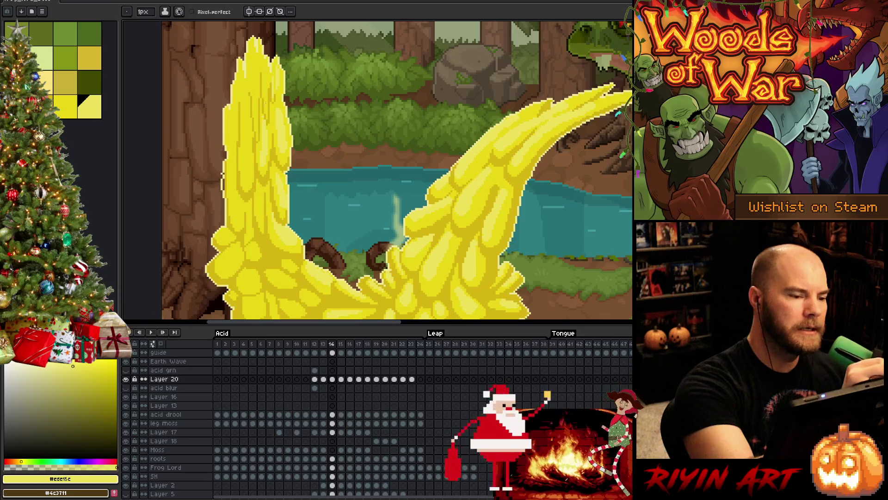
{"action": "left_click", "coordinate": [65, 106]}
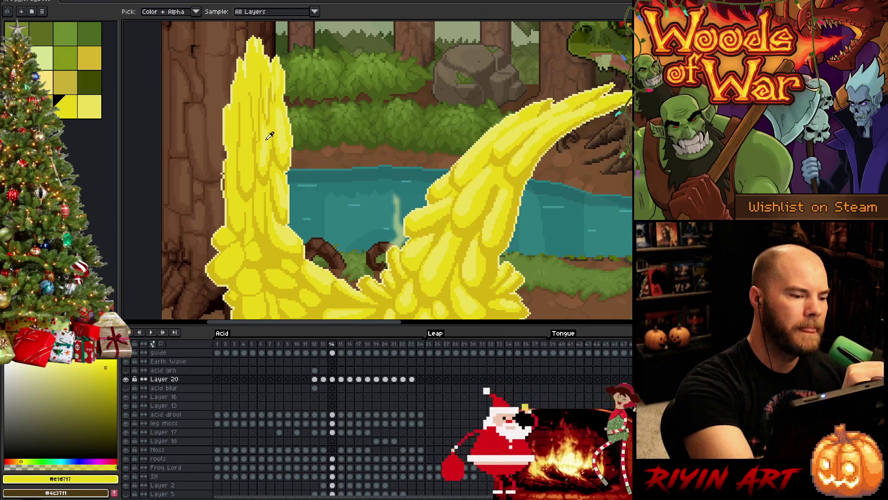
Paint a light-yellow #ede15c highlight on the left acid column, alternating with #e9d717.
{"action": "key", "text": "bracketright"}
{"action": "mouse_move", "coordinate": [265, 79]}
{"action": "left_mouse_down"}
{"action": "mouse_move", "coordinate": [256, 125]}
{"action": "mouse_move", "coordinate": [254, 68]}
{"action": "left_mouse_up"}
{"action": "key", "text": "bracketleft"}
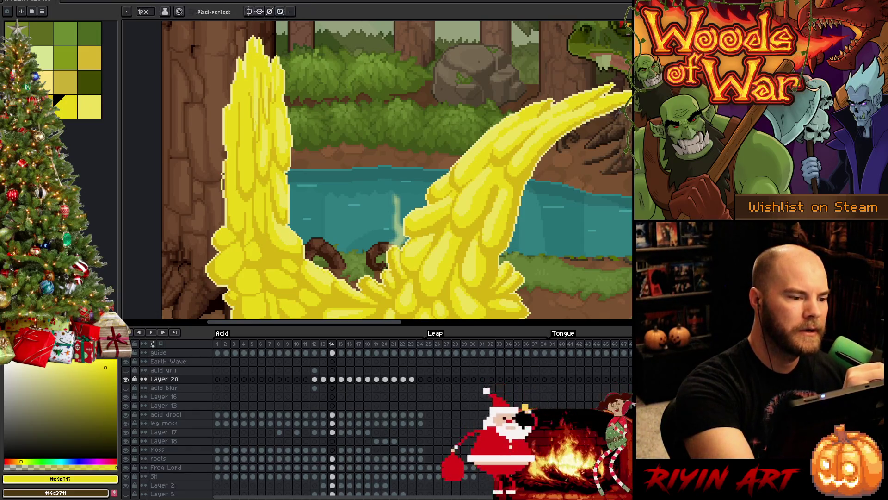
{"action": "key", "text": "bracketright"}
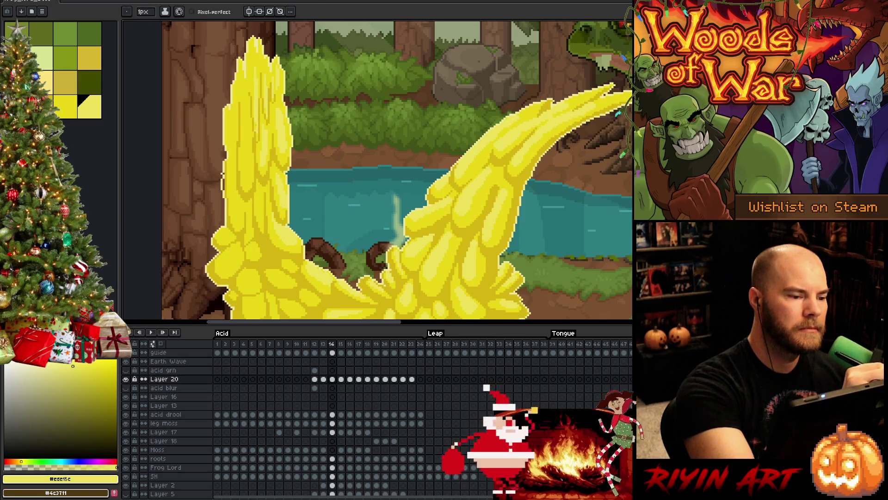
{"action": "key", "text": "bracketleft"}
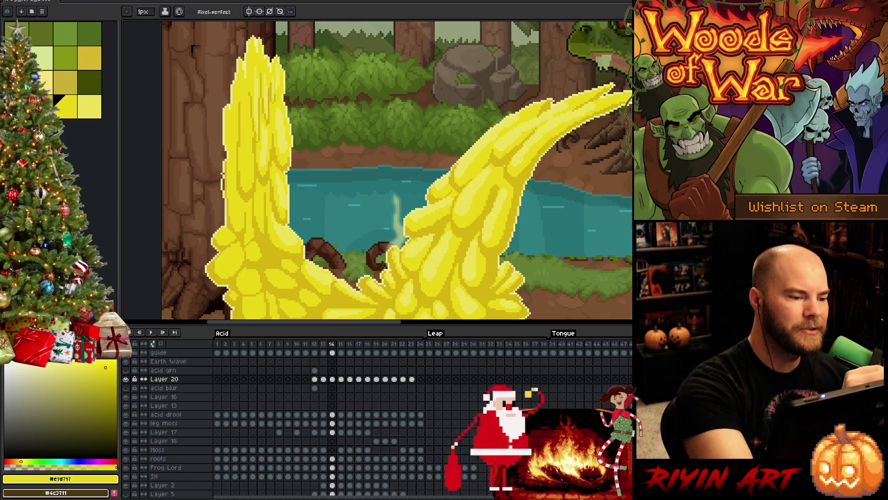
{"action": "left_click", "coordinate": [260, 101], "text": "alt"}
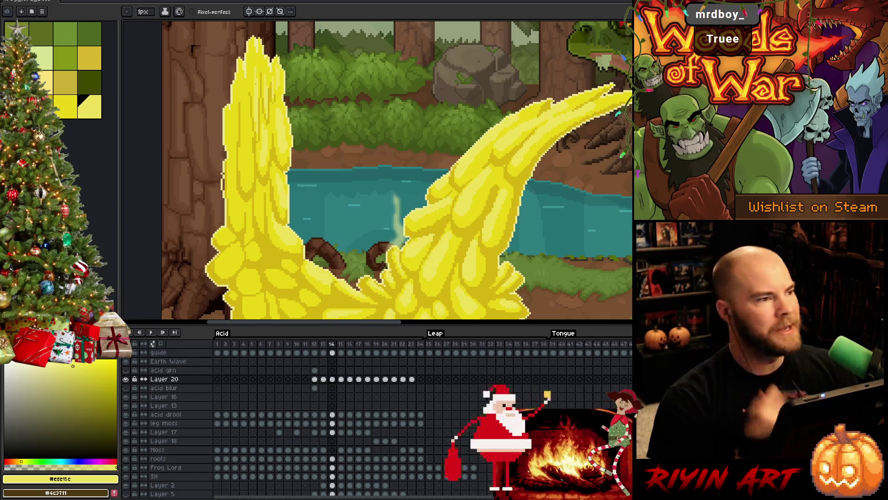
Save the file and pan the view left toward the frog's mouth.
{"action": "key", "text": "v"}
{"action": "key", "text": "ctrl+s"}
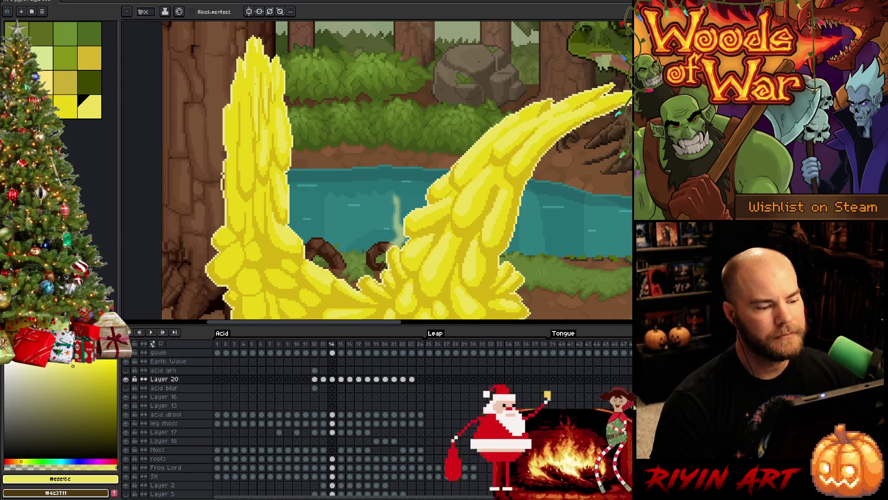
{"action": "left_click_drag", "start_coordinate": [370, 185], "coordinate": [278, 188]}
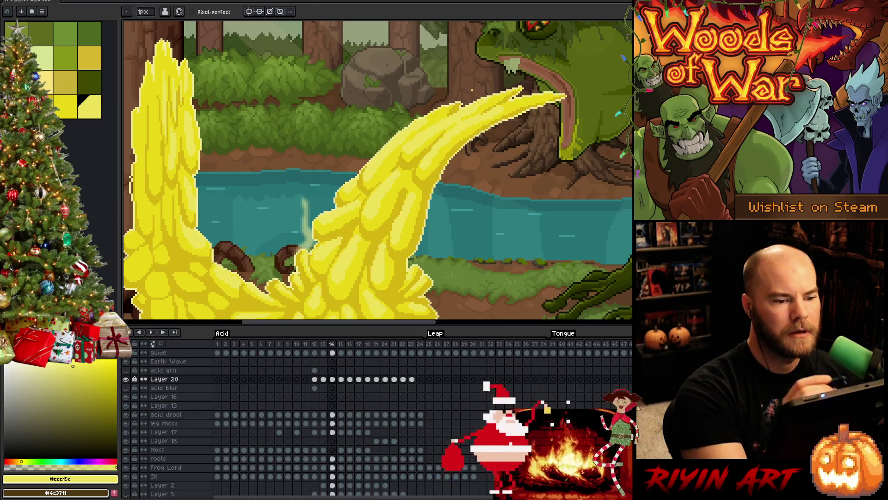
Touch up the splash shading in #e9d717 and #ede15c, then play back the animation.
{"action": "key", "text": "bracketleft"}
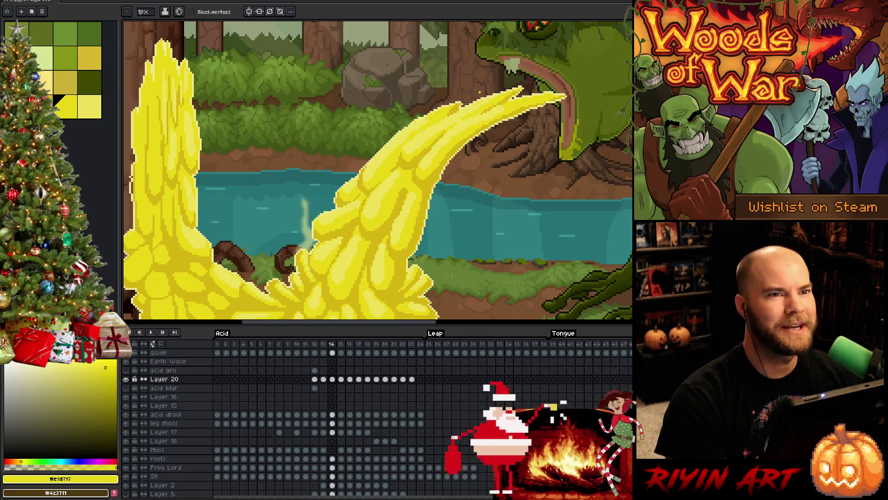
{"action": "left_click_drag", "start_coordinate": [352, 182], "coordinate": [424, 142]}
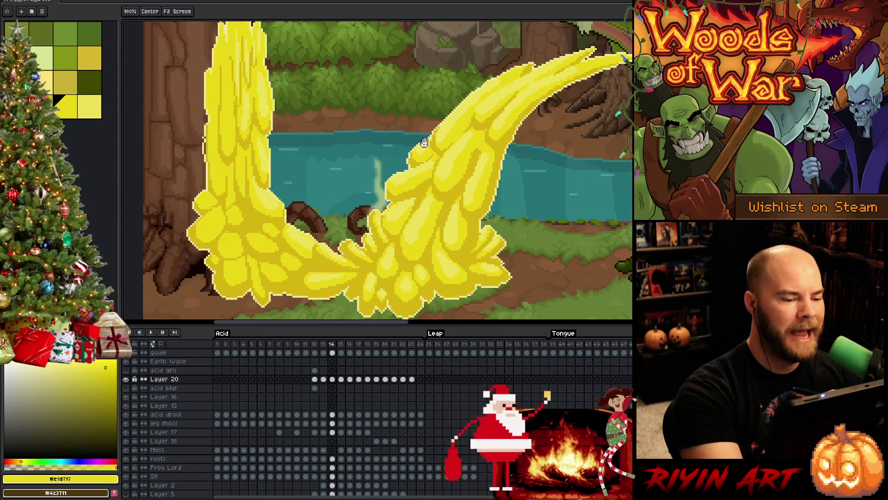
{"action": "key", "text": "b"}
{"action": "key", "text": "bracketright"}
{"action": "key", "text": "bracketleft"}
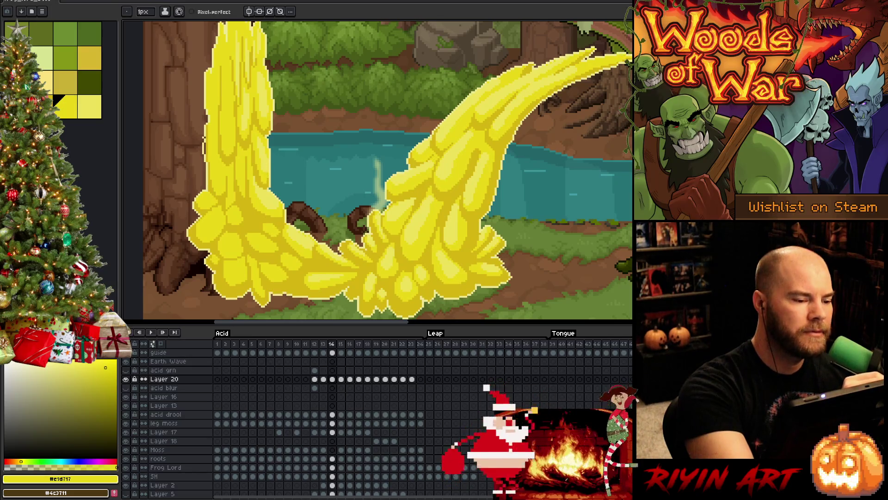
{"action": "key", "text": "bracketright"}
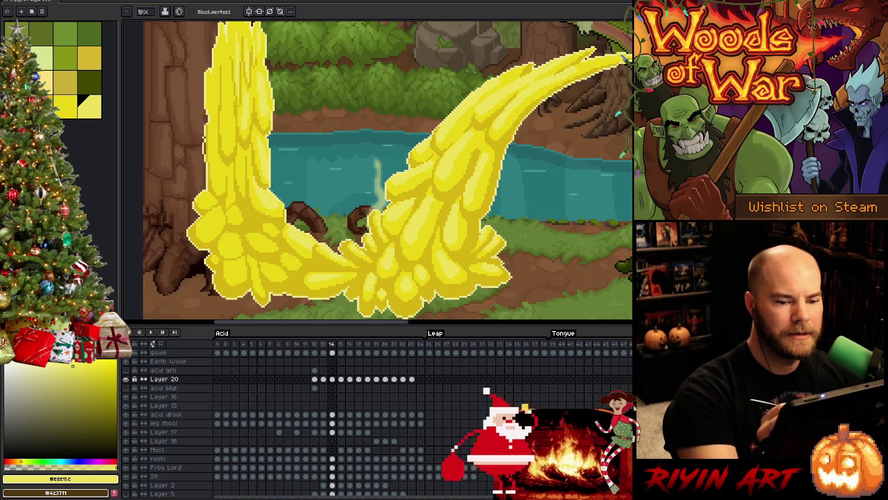
{"action": "key", "text": "b"}
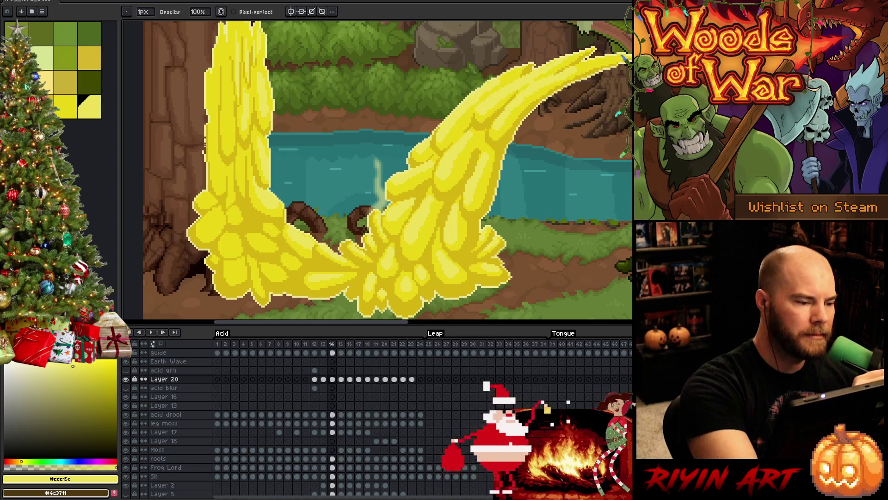
{"action": "key", "text": "e"}
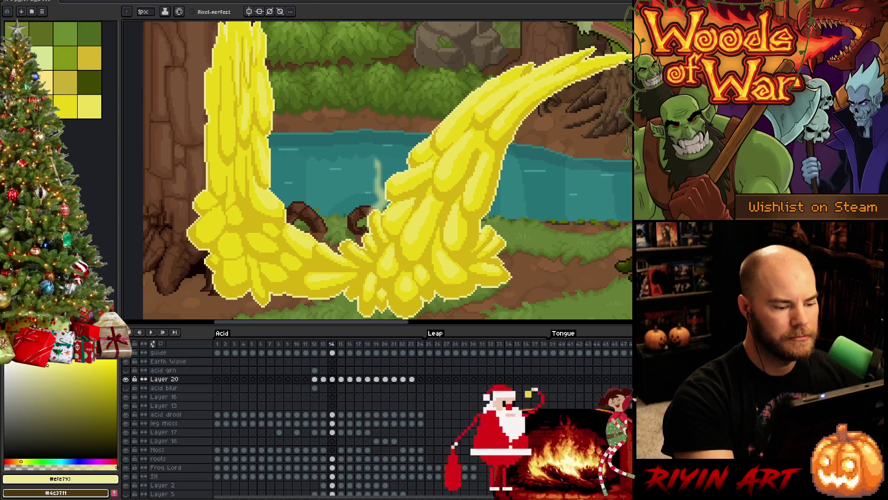
{"action": "key", "text": "Return"}
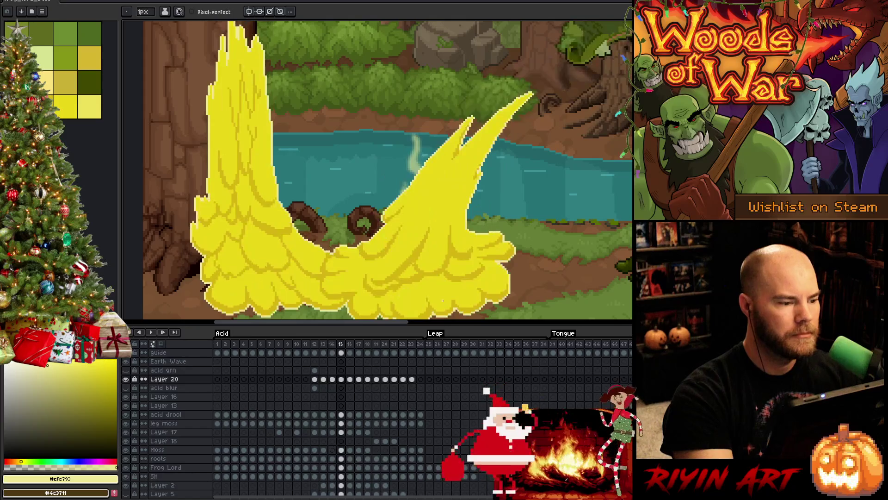
On frame 14, draw two short vertical #ede15c highlight streaks down the acid.
{"action": "key", "text": "Left"}
{"action": "key", "text": "Left"}
{"action": "key", "text": "Right"}
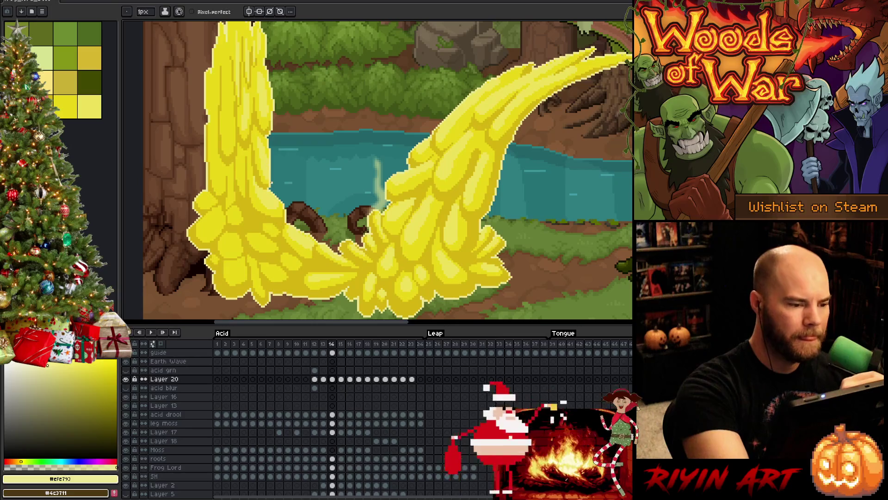
{"action": "left_click", "coordinate": [268, 160], "text": "alt"}
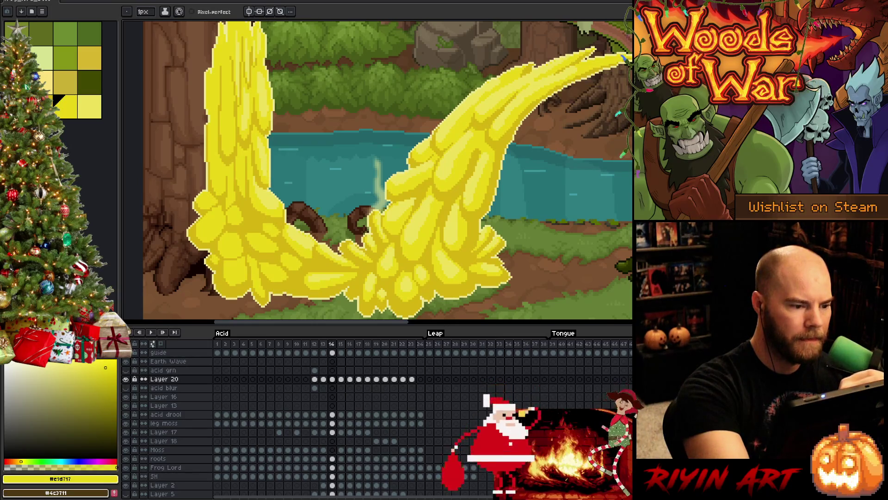
{"action": "left_click", "coordinate": [241, 138], "text": "alt"}
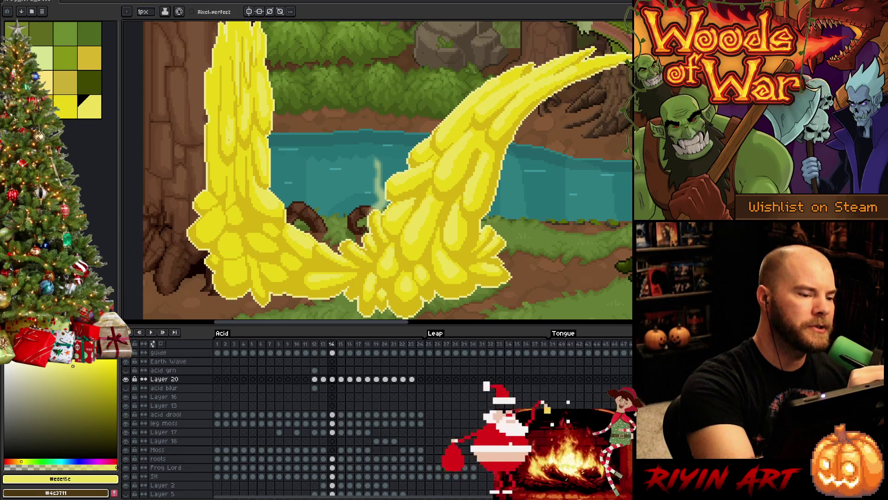
{"action": "left_click_drag", "start_coordinate": [229, 84], "coordinate": [229, 113]}
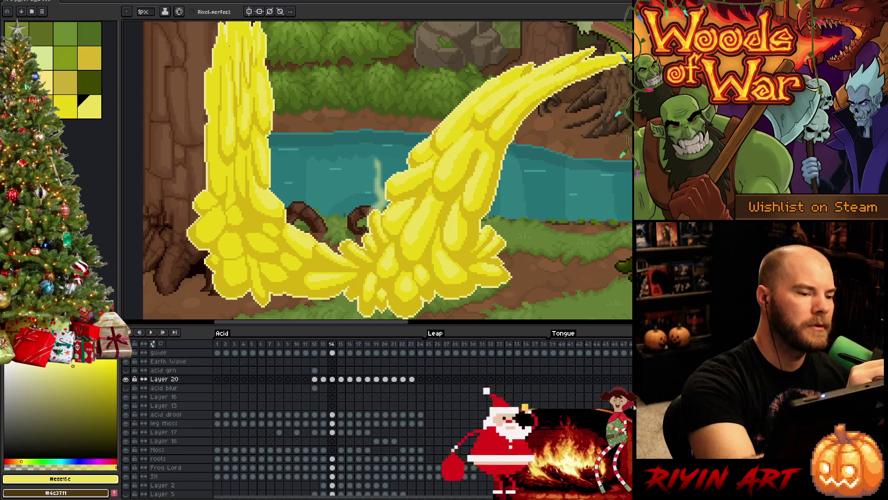
{"action": "left_click_drag", "start_coordinate": [229, 75], "coordinate": [229, 92]}
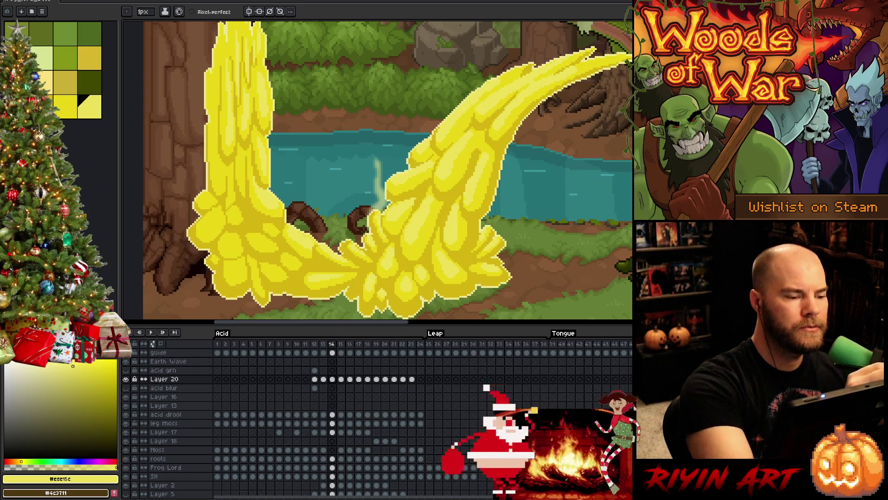
{"action": "key", "text": "i"}
{"action": "left_click", "coordinate": [241, 197]}
{"action": "key", "text": "b"}
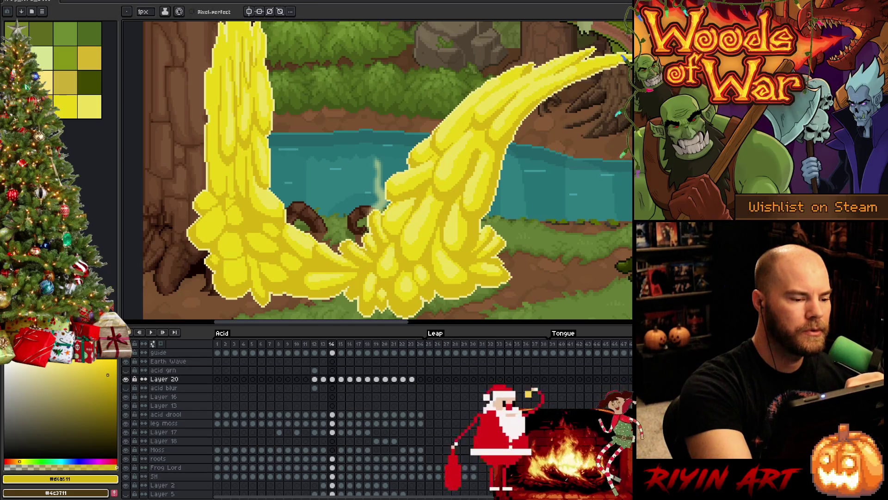
{"action": "key", "text": "g"}
{"action": "key", "text": "i"}
{"action": "left_click", "coordinate": [230, 112]}
{"action": "key", "text": "b"}
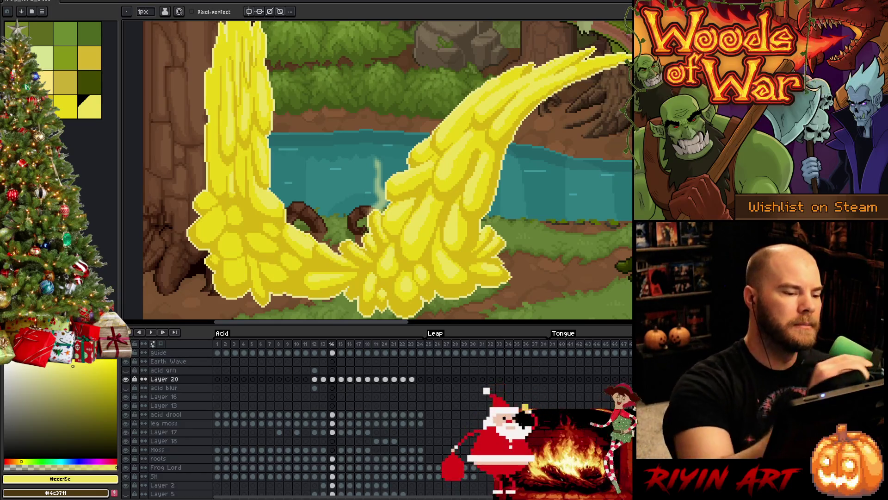
{"action": "key", "text": "i"}
{"action": "key", "text": "b"}
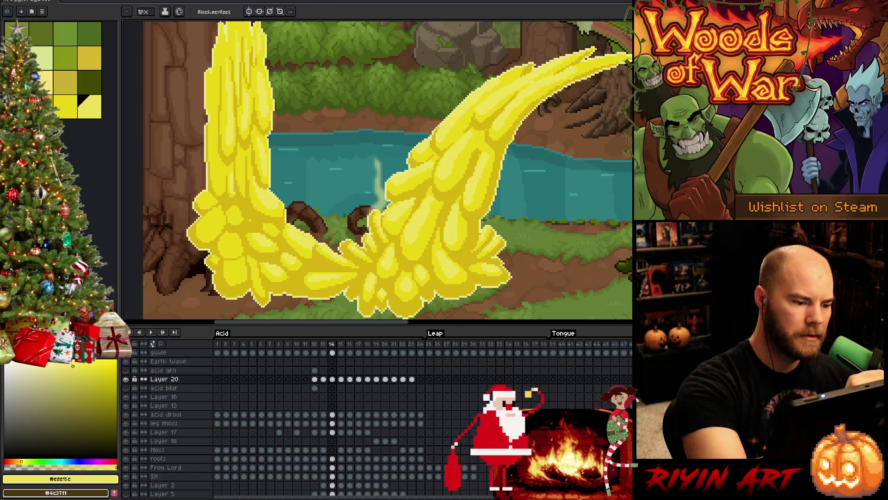
Shade the pooled base with light-yellow clumps, alternating gold, mid and light yellows.
{"action": "left_click", "coordinate": [263, 238], "text": "alt"}
{"action": "left_click", "coordinate": [259, 240], "text": "alt"}
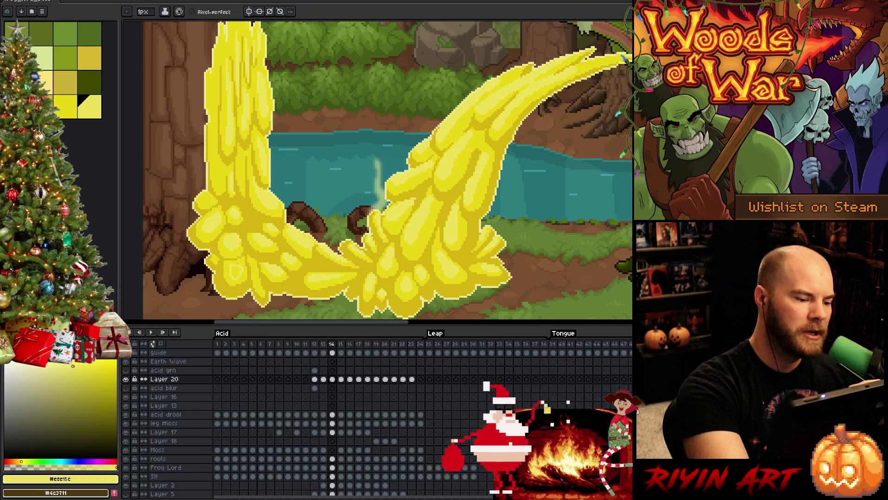
{"action": "key", "text": "g"}
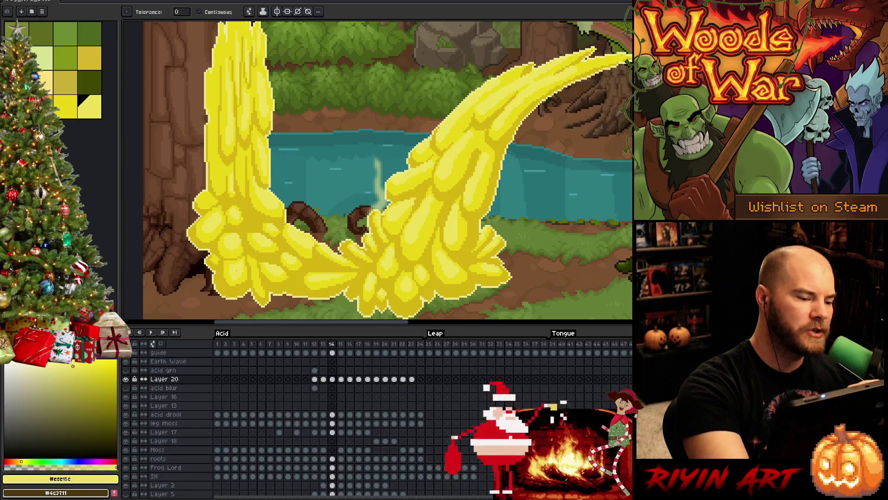
{"action": "key", "text": "b"}
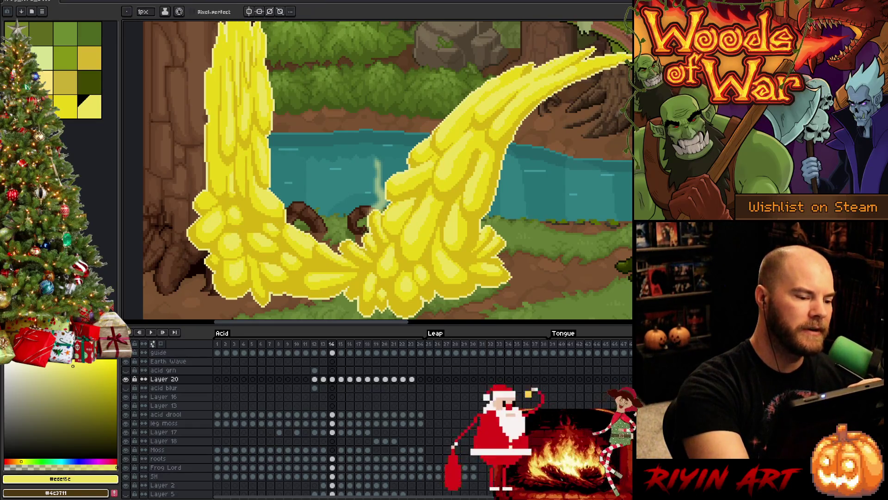
{"action": "left_click", "coordinate": [240, 139], "text": "alt"}
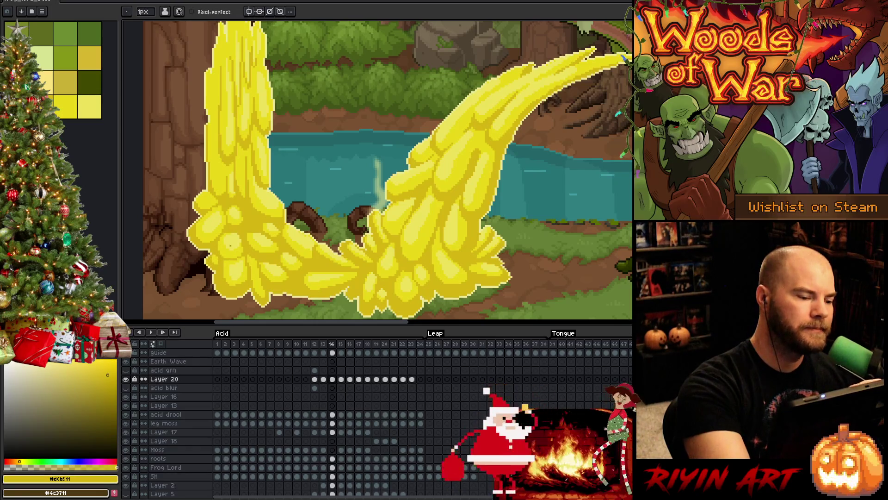
{"action": "left_click", "coordinate": [230, 245], "text": "alt"}
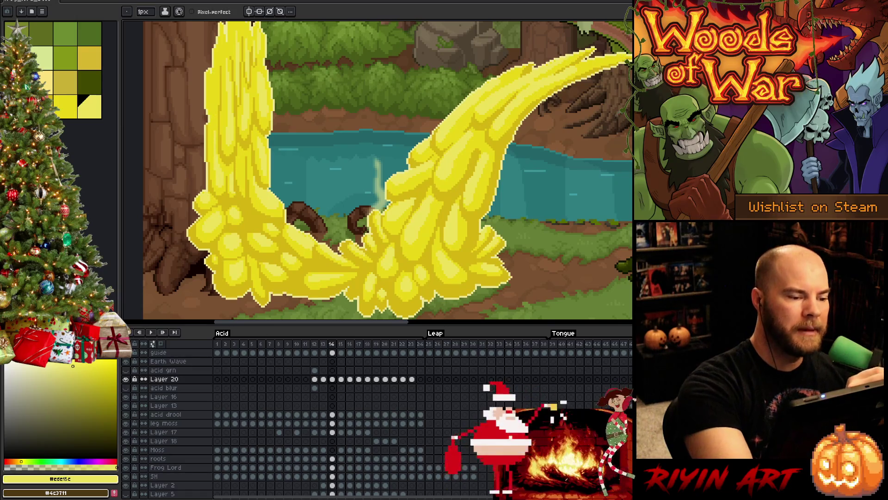
{"action": "left_click", "coordinate": [239, 180], "text": "alt"}
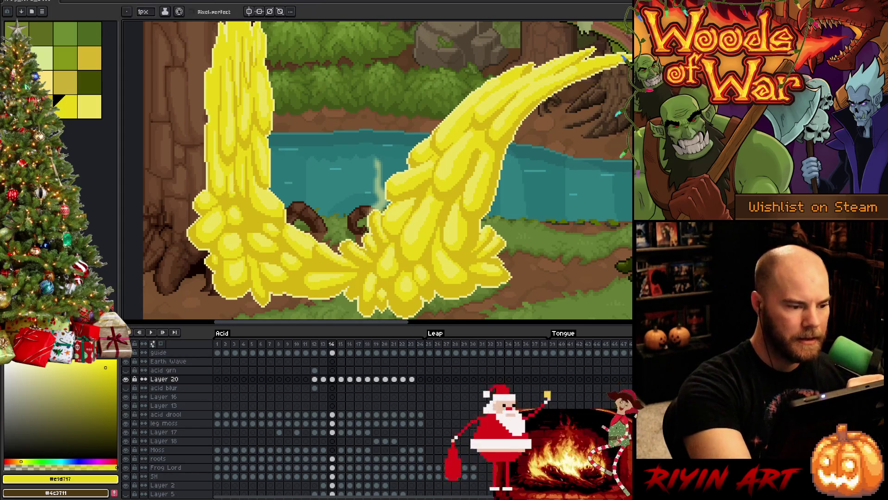
{"action": "left_click", "coordinate": [248, 177], "text": "alt"}
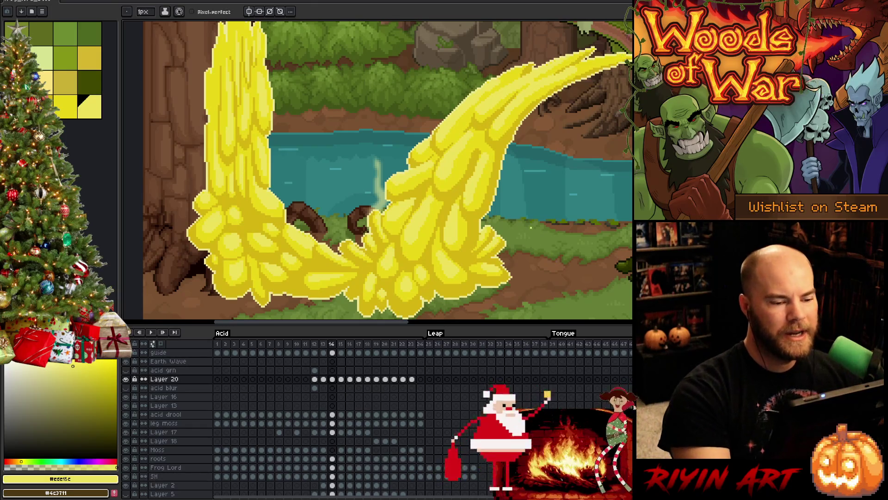
Near the frog's head, add light-yellow blobs to the streams, alternating mid and light yellows.
{"action": "left_click_drag", "start_coordinate": [539, 90], "coordinate": [485, 127]}
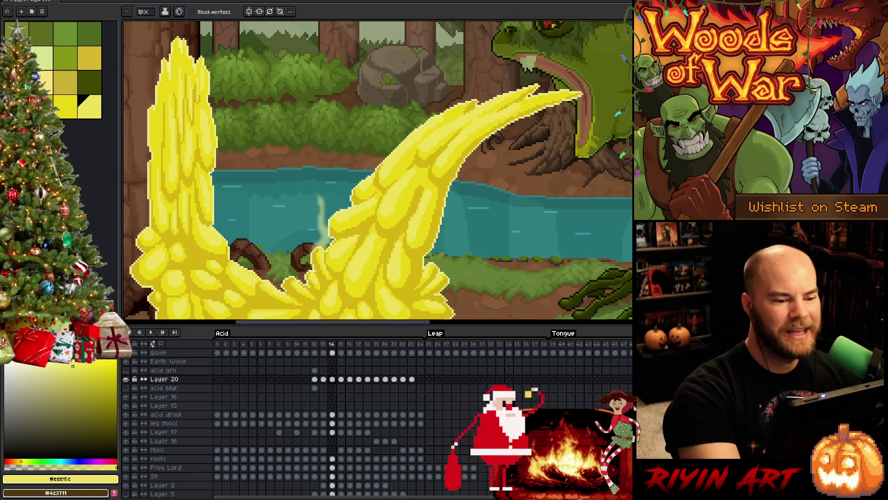
{"action": "left_click", "coordinate": [481, 130], "text": "alt"}
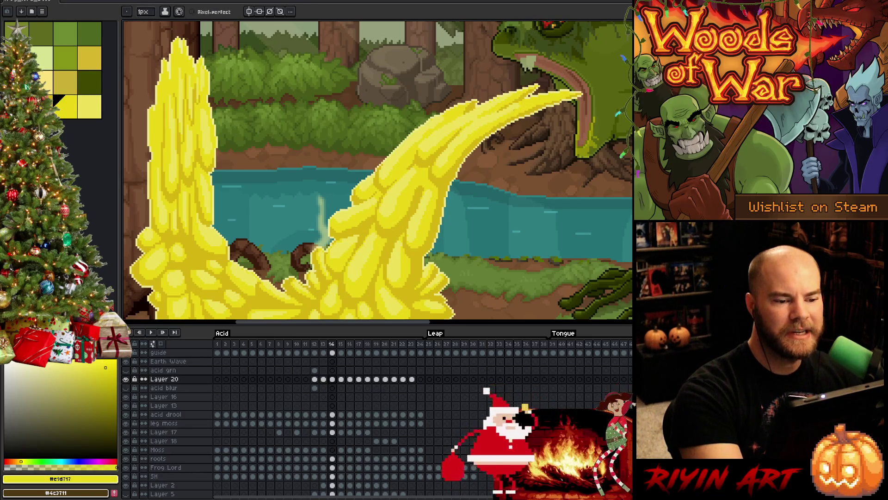
{"action": "left_click", "coordinate": [537, 98], "text": "alt"}
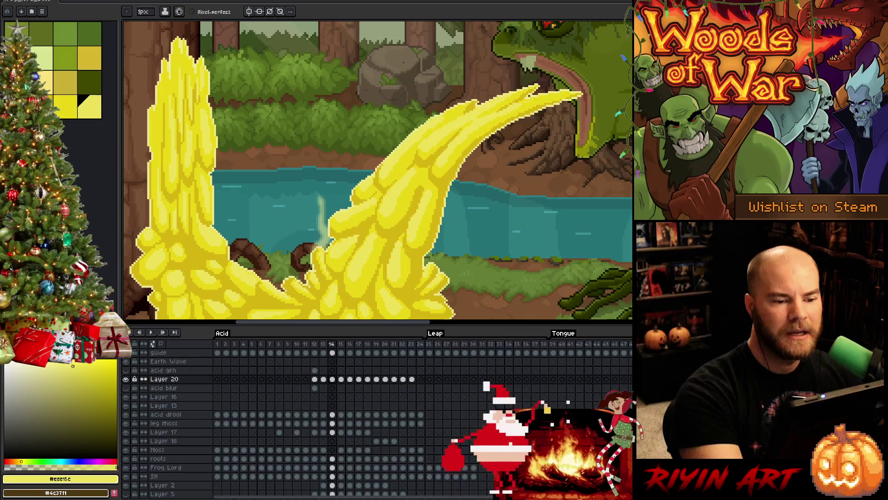
{"action": "left_click", "coordinate": [489, 111], "text": "alt"}
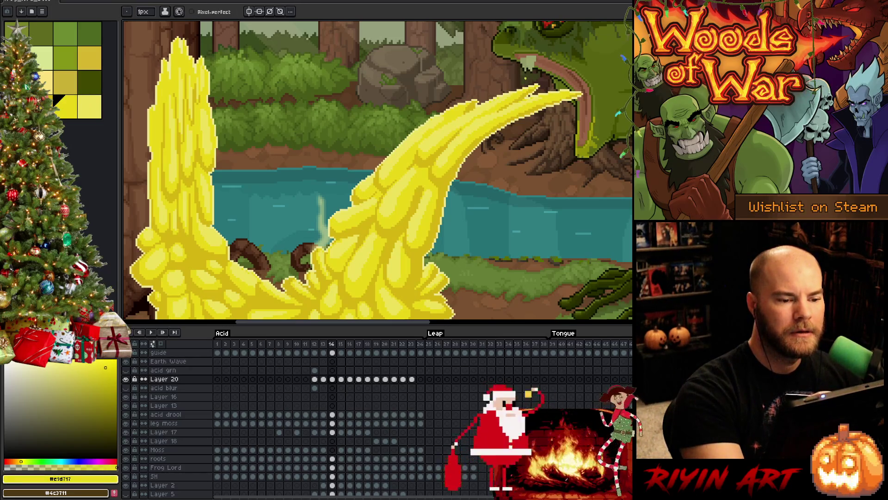
{"action": "left_click", "coordinate": [440, 117], "text": "alt"}
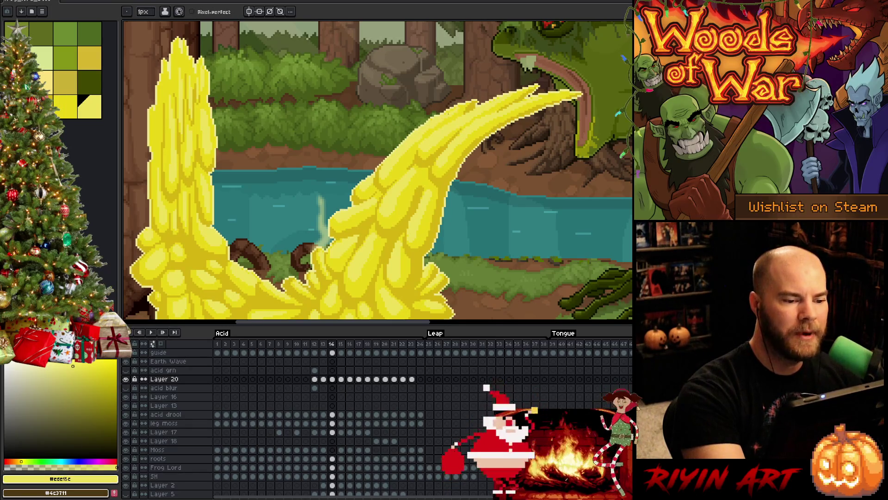
{"action": "left_click", "coordinate": [406, 161], "text": "alt"}
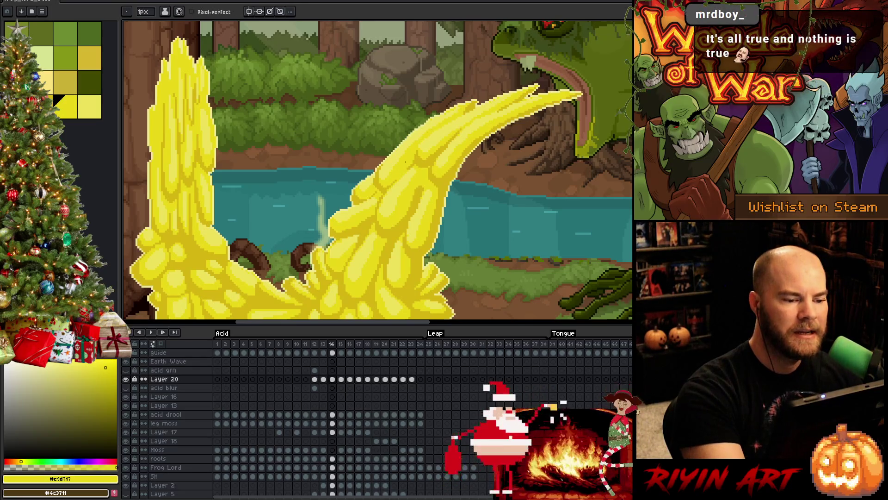
{"action": "key", "text": "alt"}
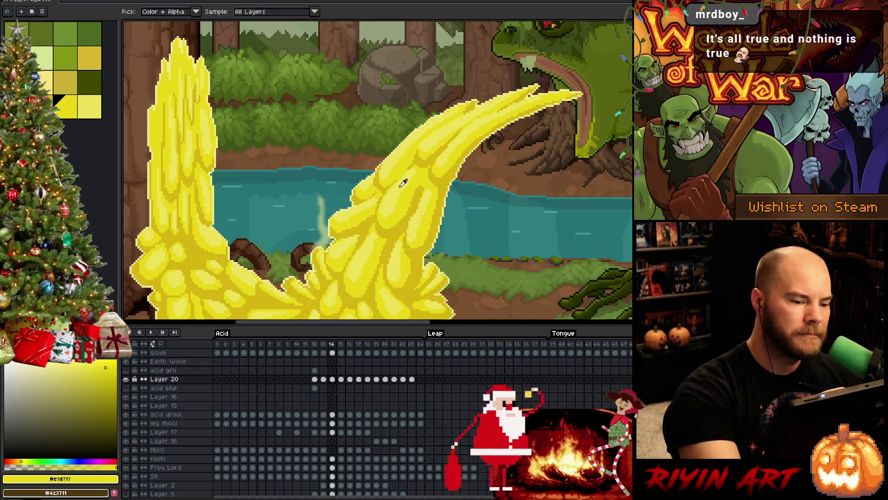
{"action": "left_click", "coordinate": [401, 184], "text": "alt"}
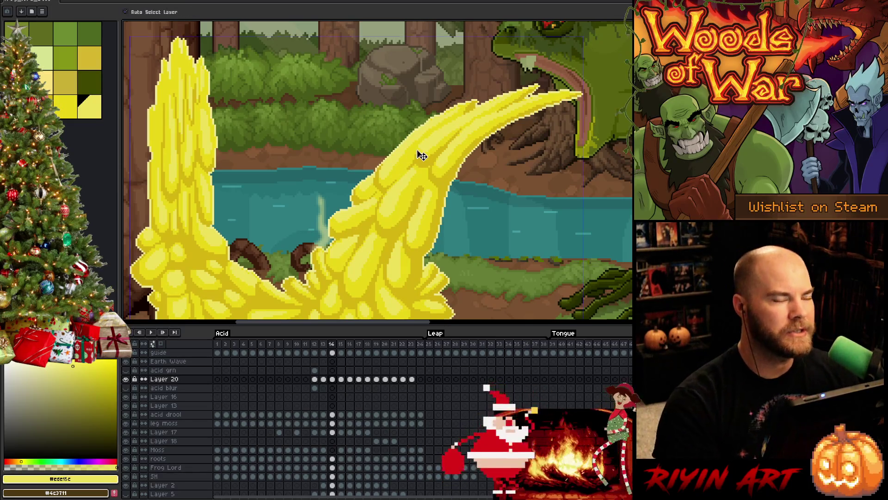
Save the file, recenter on the splash's base, and pick a brighter drawing yellow.
{"action": "key", "text": "ctrl+s"}
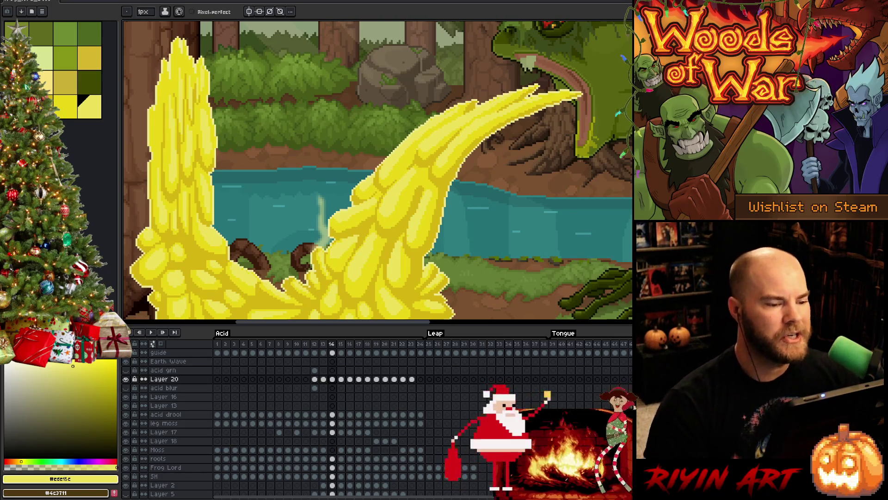
{"action": "left_click", "coordinate": [424, 177], "text": "alt"}
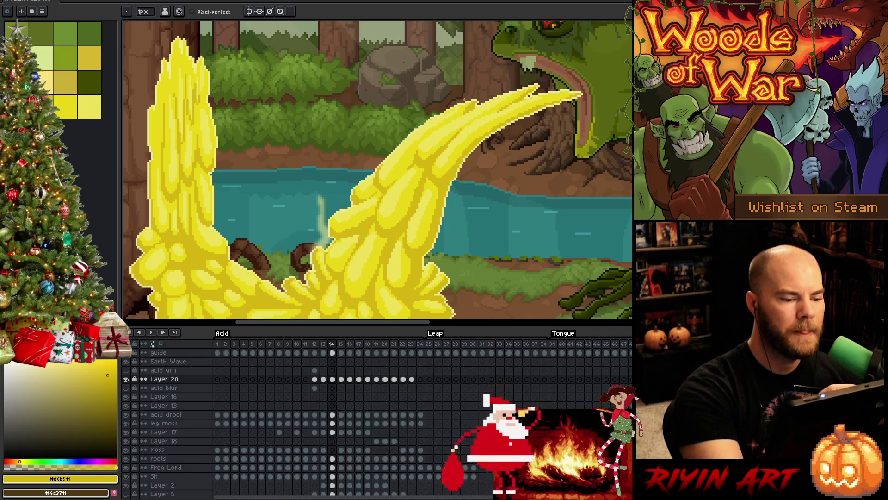
{"action": "left_click_drag", "start_coordinate": [427, 226], "coordinate": [439, 174]}
{"action": "key", "text": "b"}
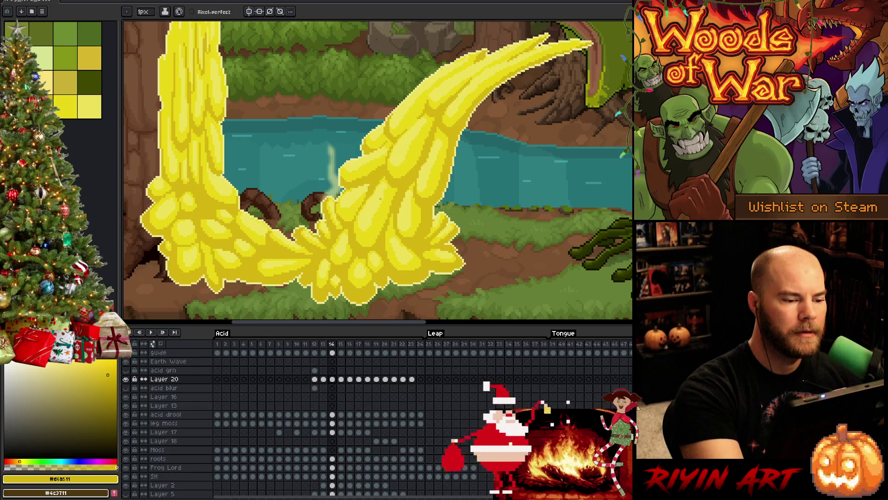
{"action": "left_click", "coordinate": [54, 98]}
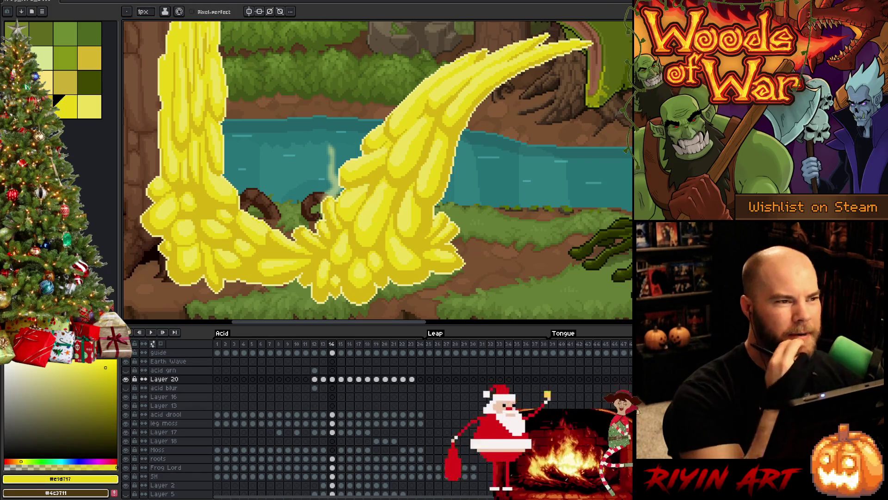
Save the animation file with the fully shaded frame 14 splash.
{"action": "key", "text": "ctrl+s"}
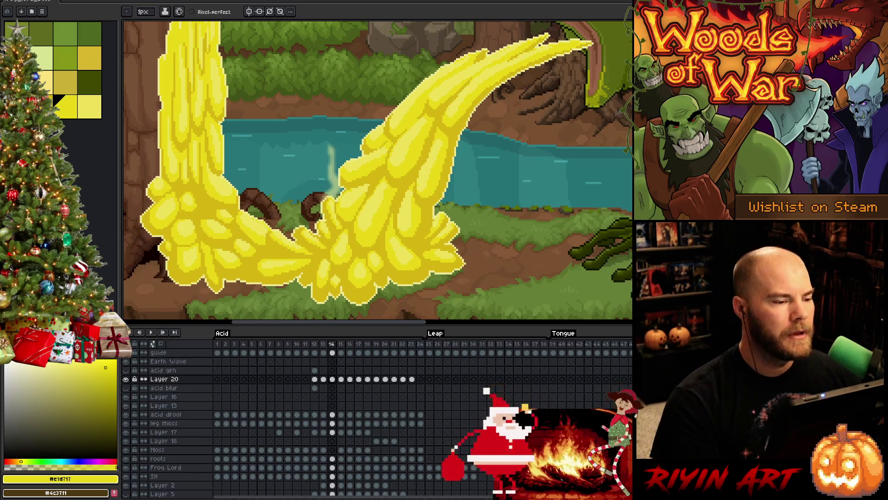
Zoom out onto the splash, choose pale yellow #ede15c, and flip between frames 14 and 15.
{"action": "scroll", "coordinate": [397, 131], "scroll_direction": "down", "scroll_amount": 1}
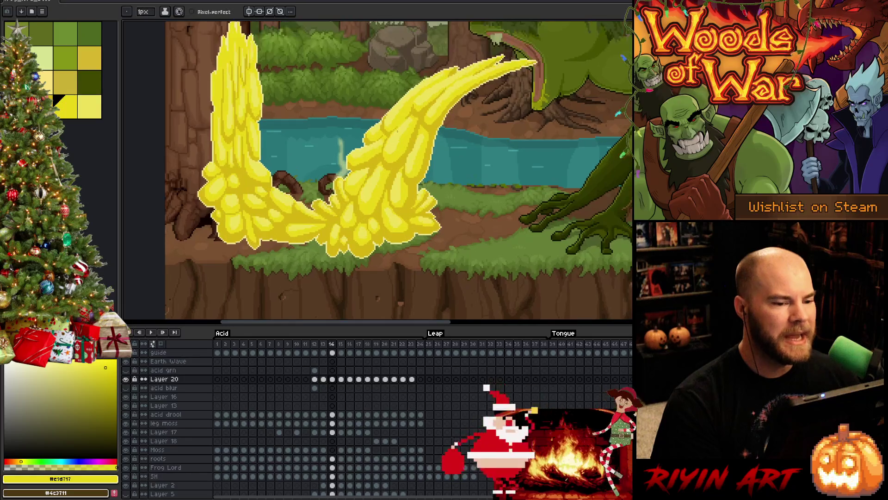
{"action": "left_click_drag", "start_coordinate": [397, 131], "coordinate": [400, 170]}
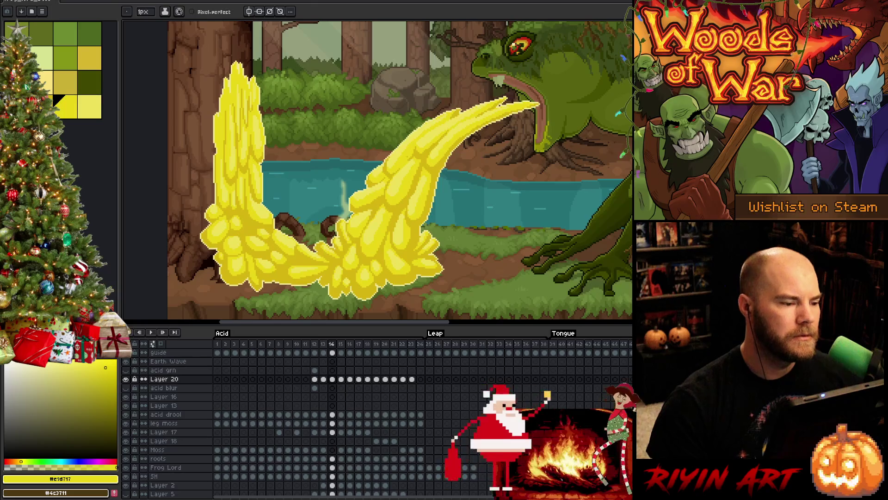
{"action": "left_click", "coordinate": [90, 106]}
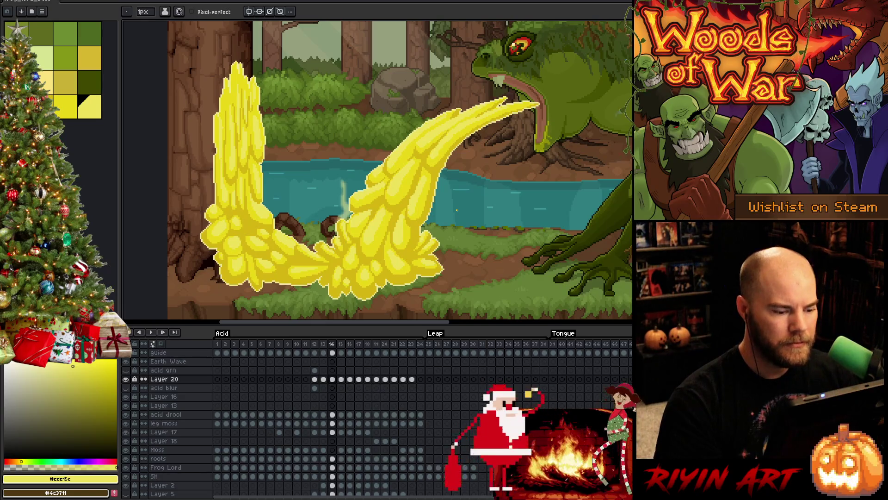
{"action": "key", "text": "Right"}
{"action": "key", "text": "Right"}
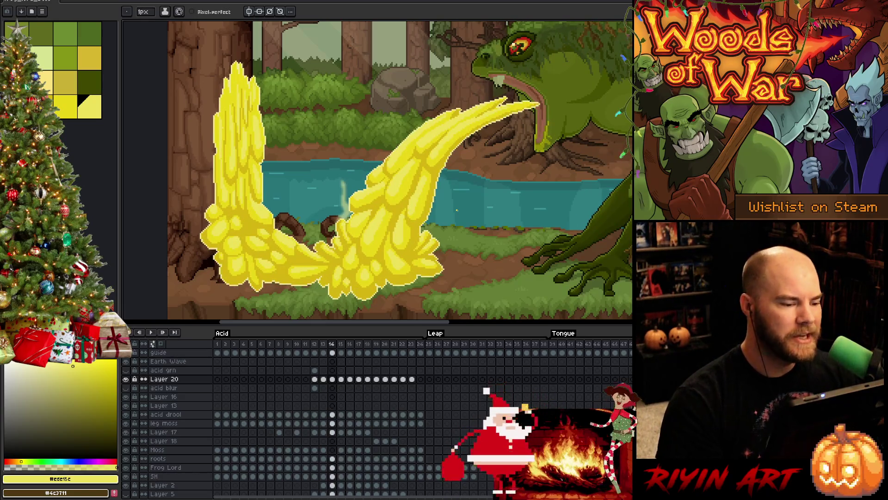
{"action": "key", "text": "Left"}
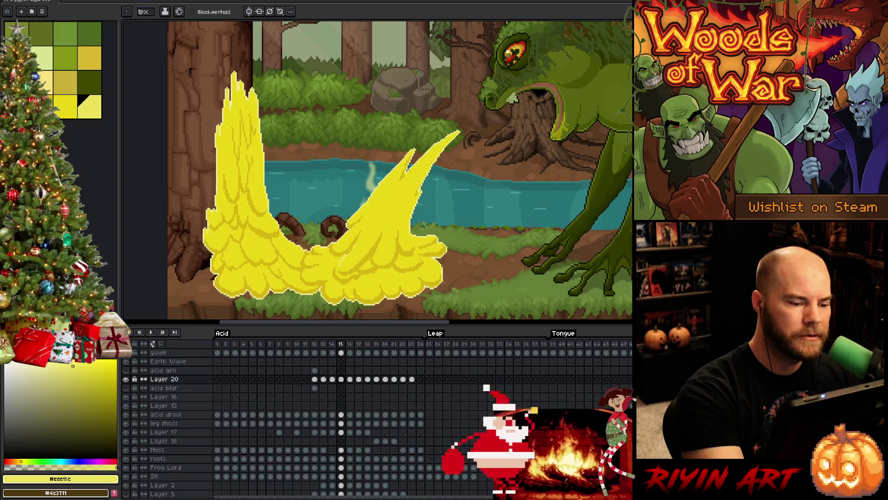
Pencil pale and darker yellow highlight streaks onto frame 15's right-hand lobe, sampling from the splash.
{"action": "left_click", "coordinate": [108, 375]}
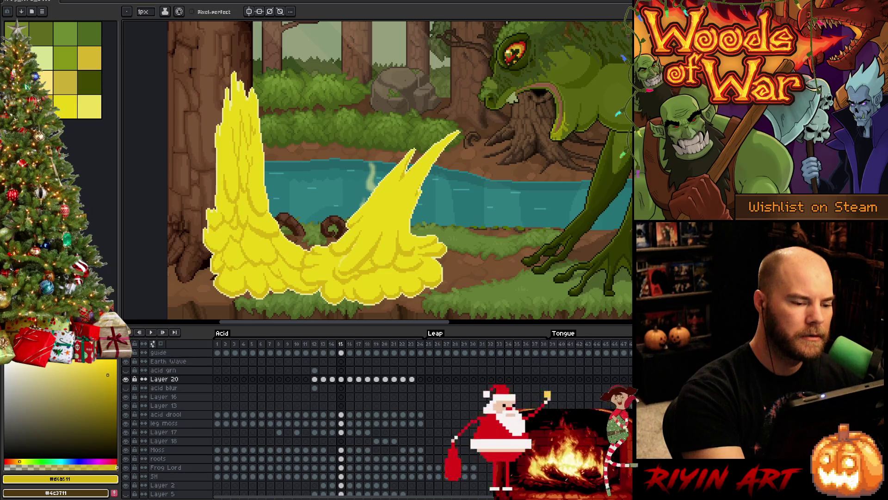
{"action": "key", "text": "i"}
{"action": "left_click", "coordinate": [345, 256]}
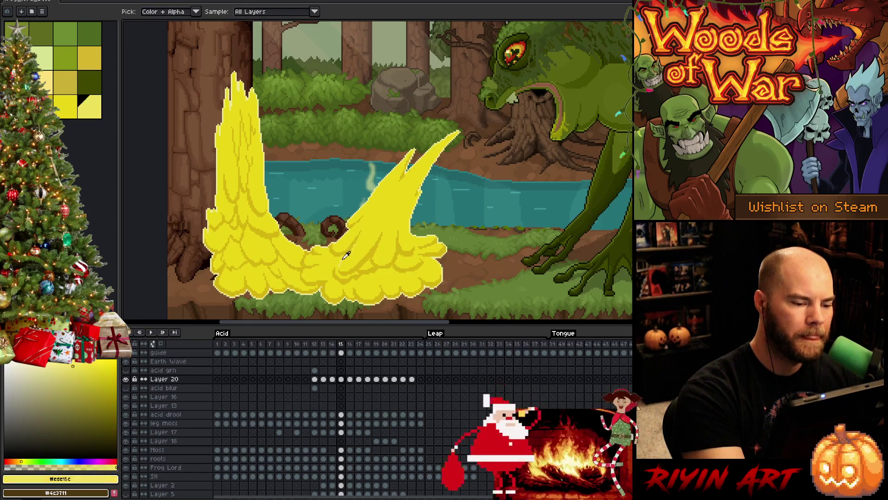
{"action": "key", "text": "b"}
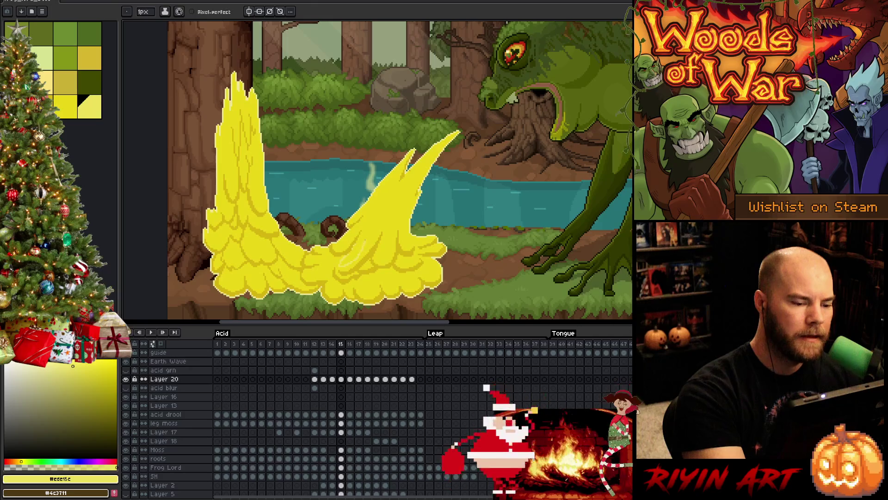
{"action": "key", "text": "i"}
{"action": "left_click", "coordinate": [348, 252]}
{"action": "key", "text": "b"}
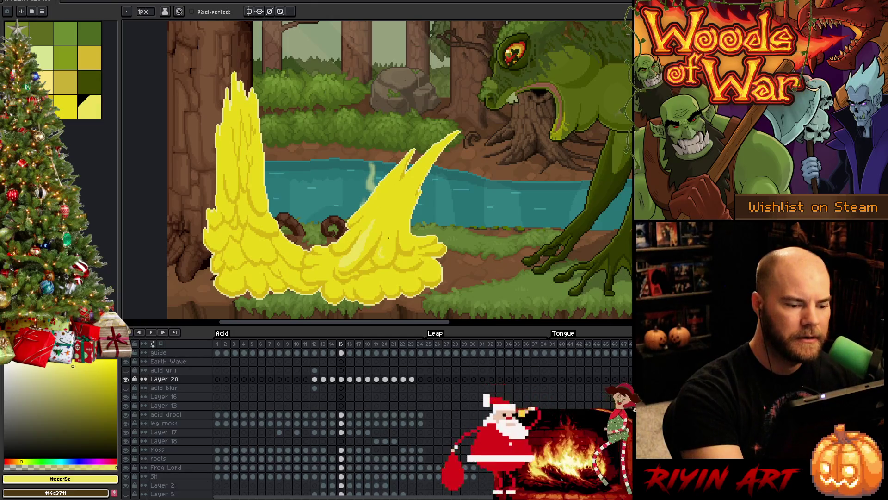
{"action": "key", "text": "i"}
{"action": "left_click", "coordinate": [348, 252]}
{"action": "key", "text": "b"}
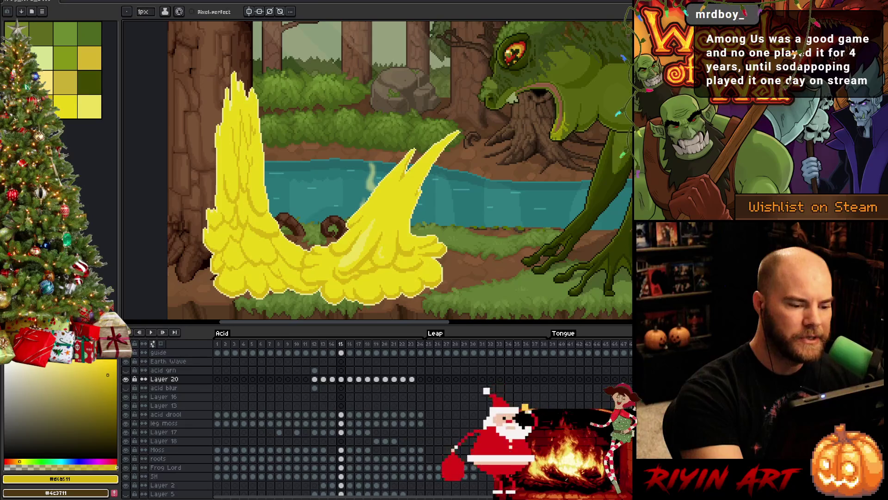
{"action": "key", "text": "i"}
{"action": "left_click", "coordinate": [347, 252]}
{"action": "key", "text": "b"}
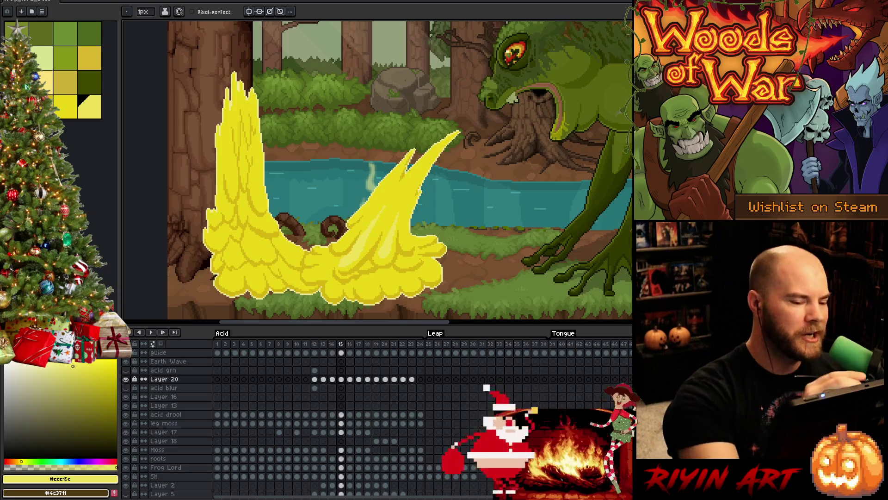
Refine frame 15's highlight streaks on the left column and right lobe, alternating bright and pale yellow.
{"action": "left_click", "coordinate": [358, 257], "text": "alt"}
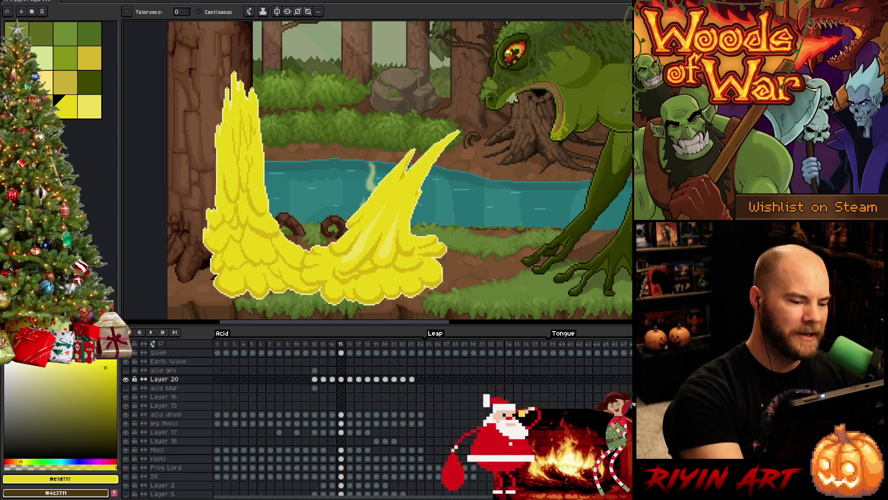
{"action": "left_click", "coordinate": [360, 249], "text": "alt"}
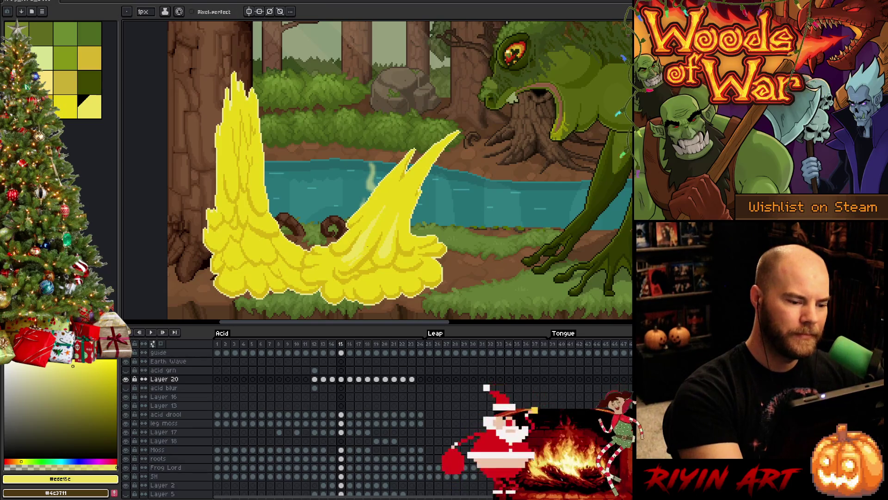
{"action": "left_click", "coordinate": [358, 258], "text": "alt"}
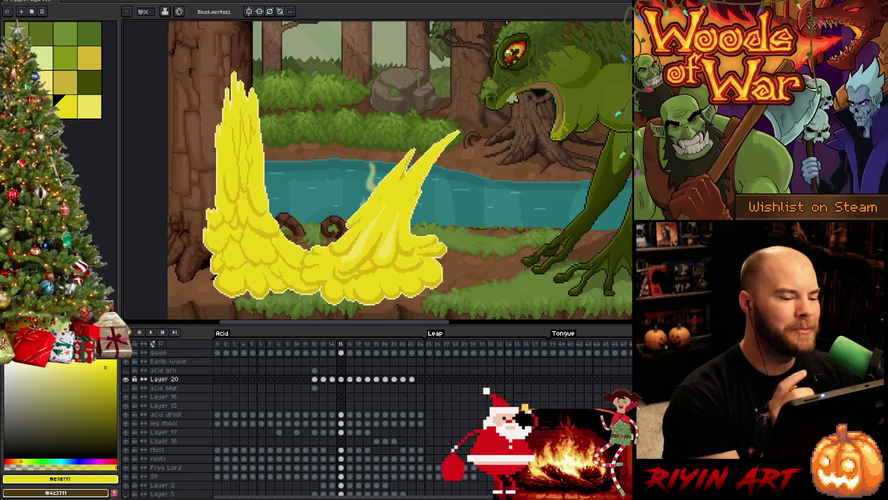
{"action": "left_click", "coordinate": [90, 106]}
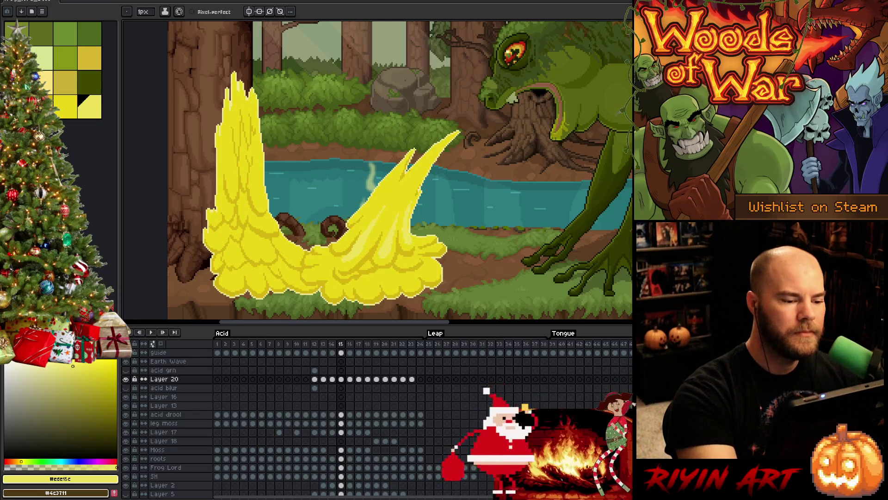
{"action": "left_click", "coordinate": [240, 185], "text": "alt"}
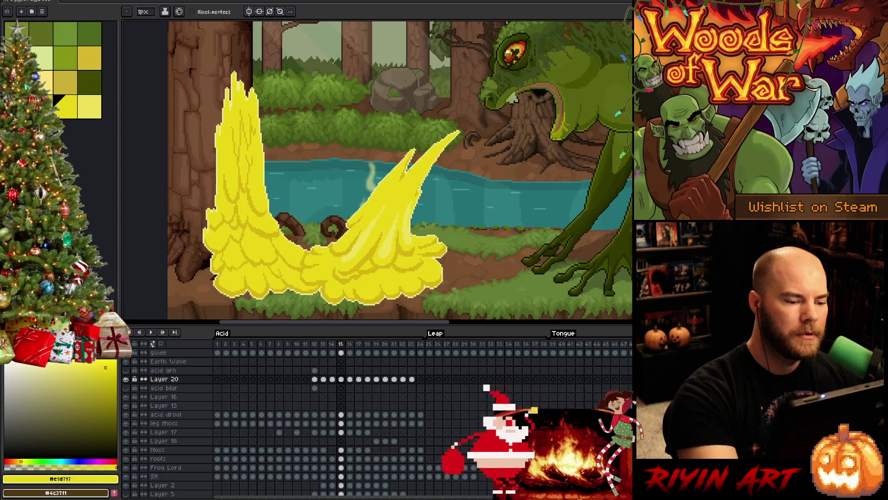
{"action": "left_click", "coordinate": [323, 259], "text": "alt"}
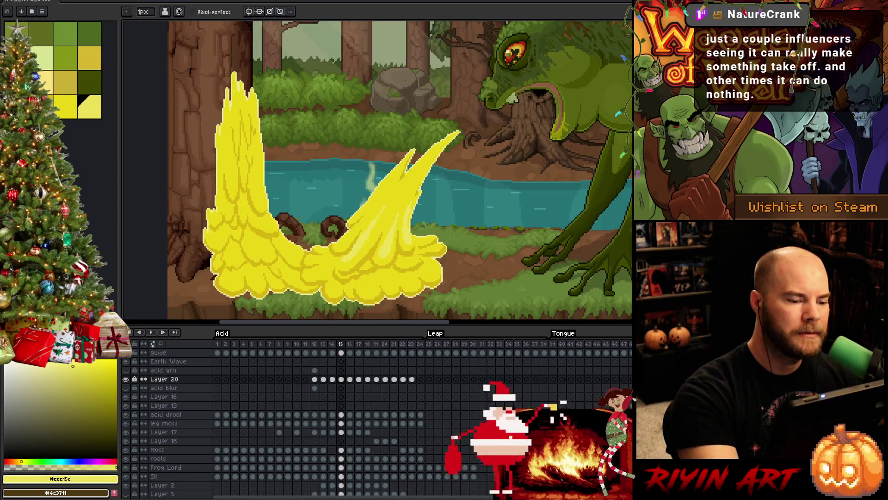